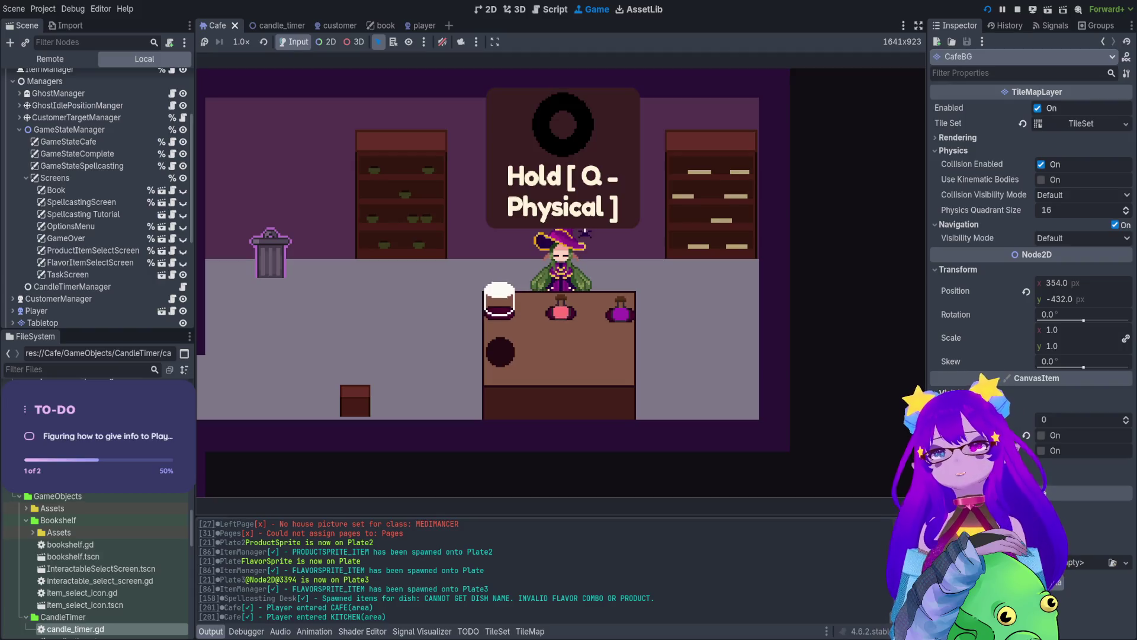
Step: Walk the witch to the bookshelf, open the Flavors menu, then switch to the recipe book
key(a)
key(w)
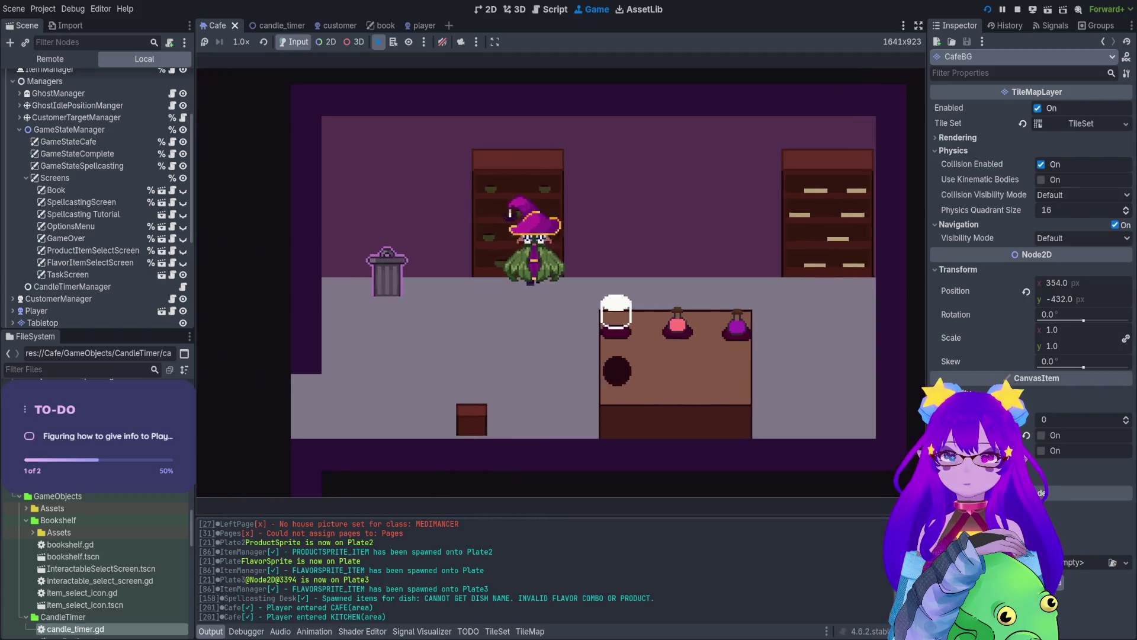
key(e)
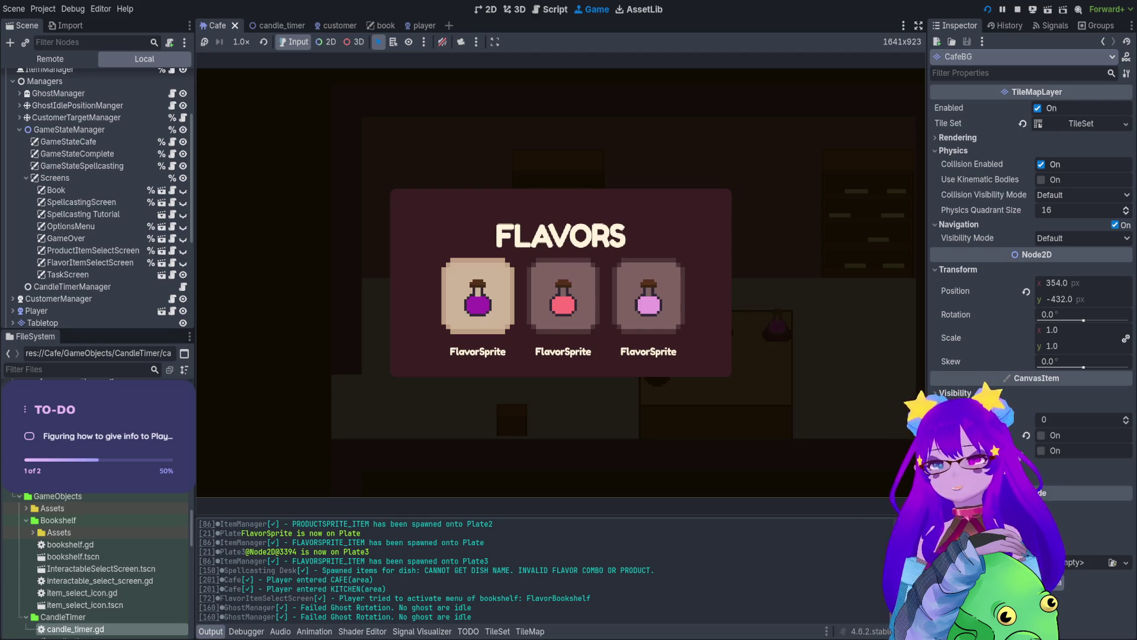
key(Escape)
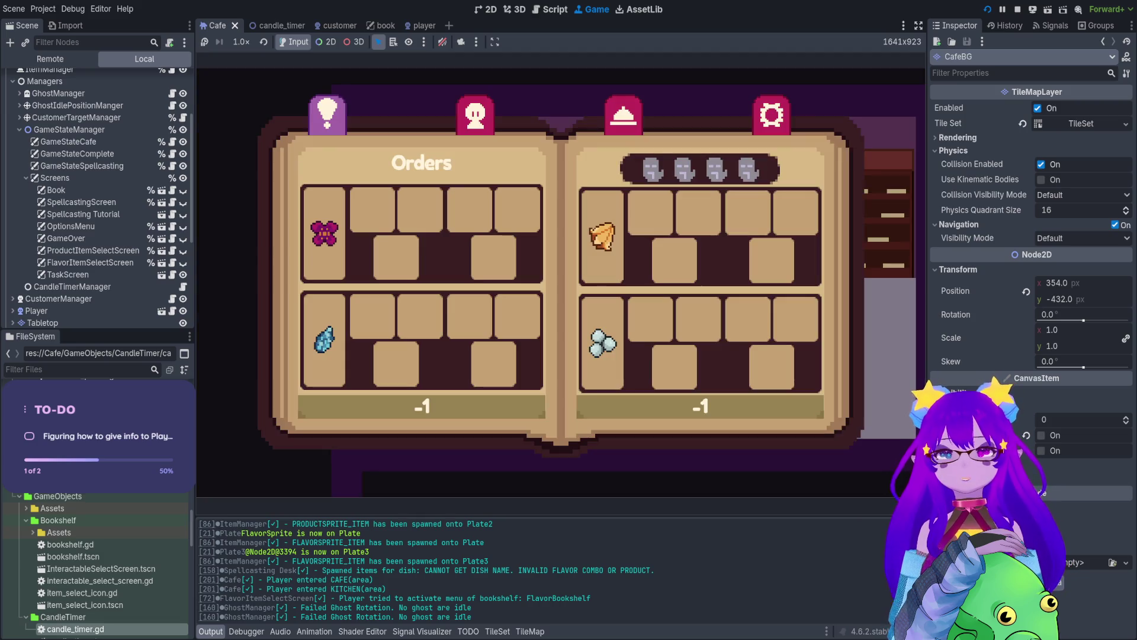
Step: Flip the recipe book through the Cookie, Orders and Necromancer pages
key(e)
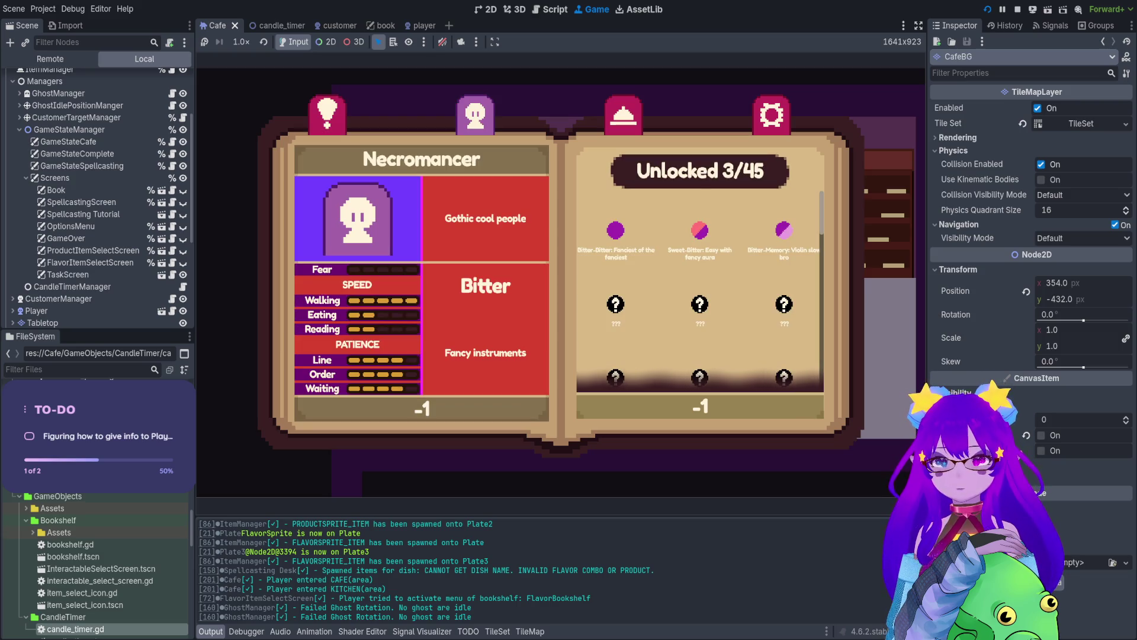
key(e)
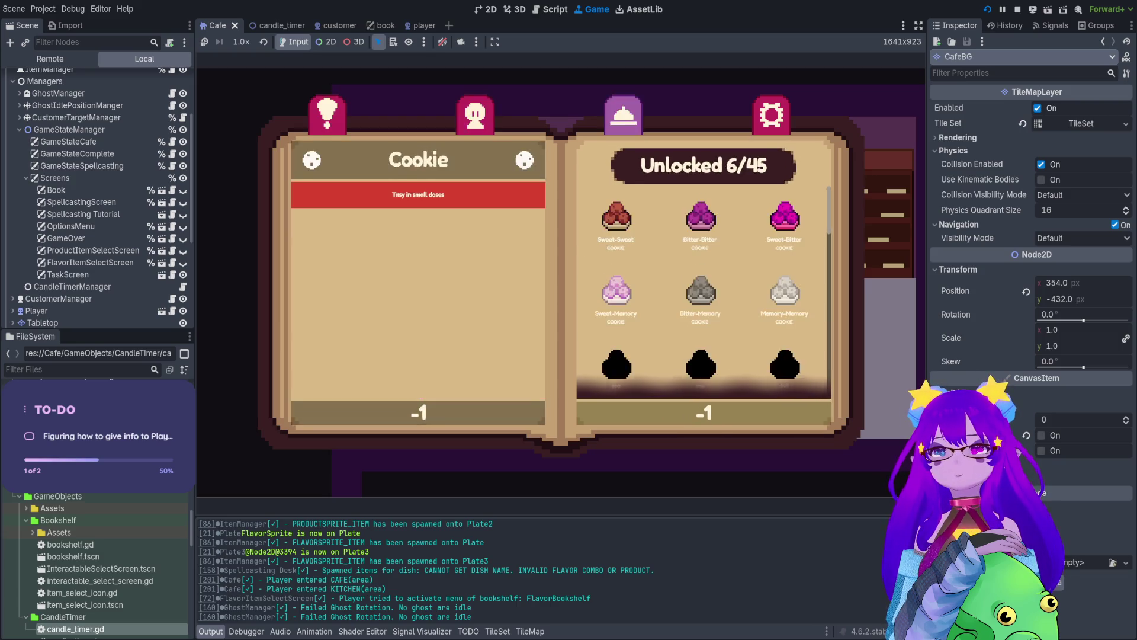
key(q)
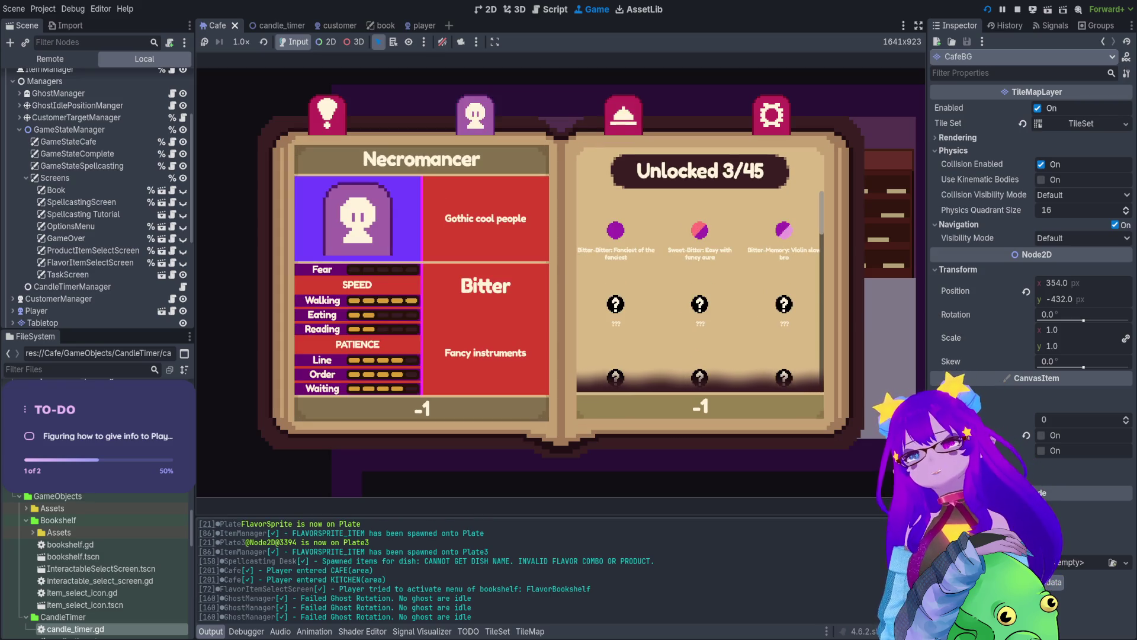
key(q)
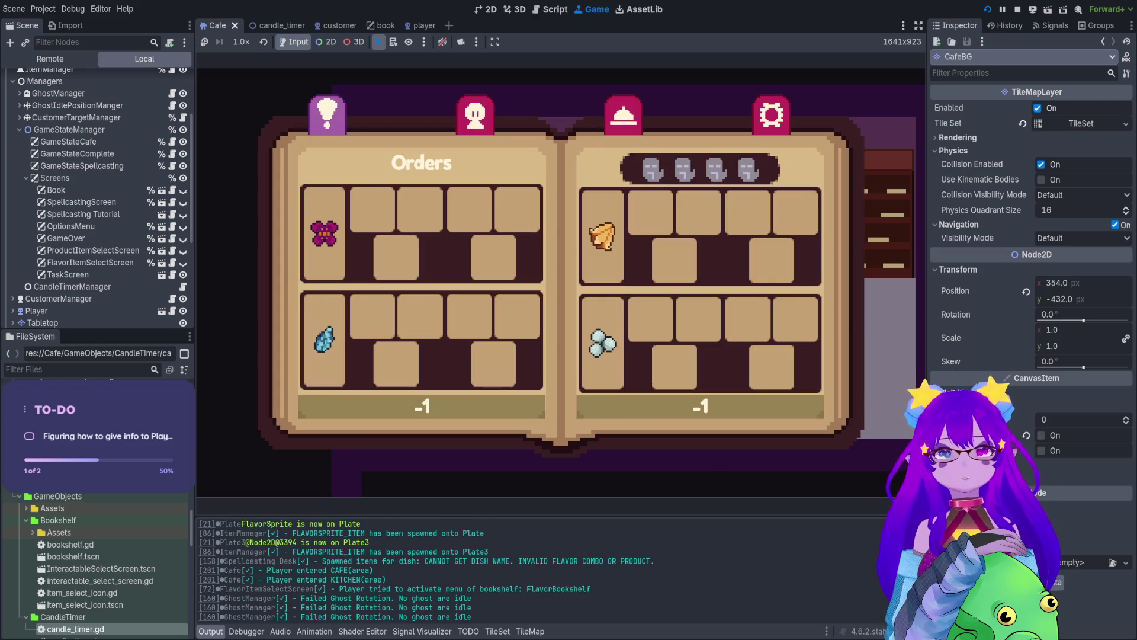
key(e)
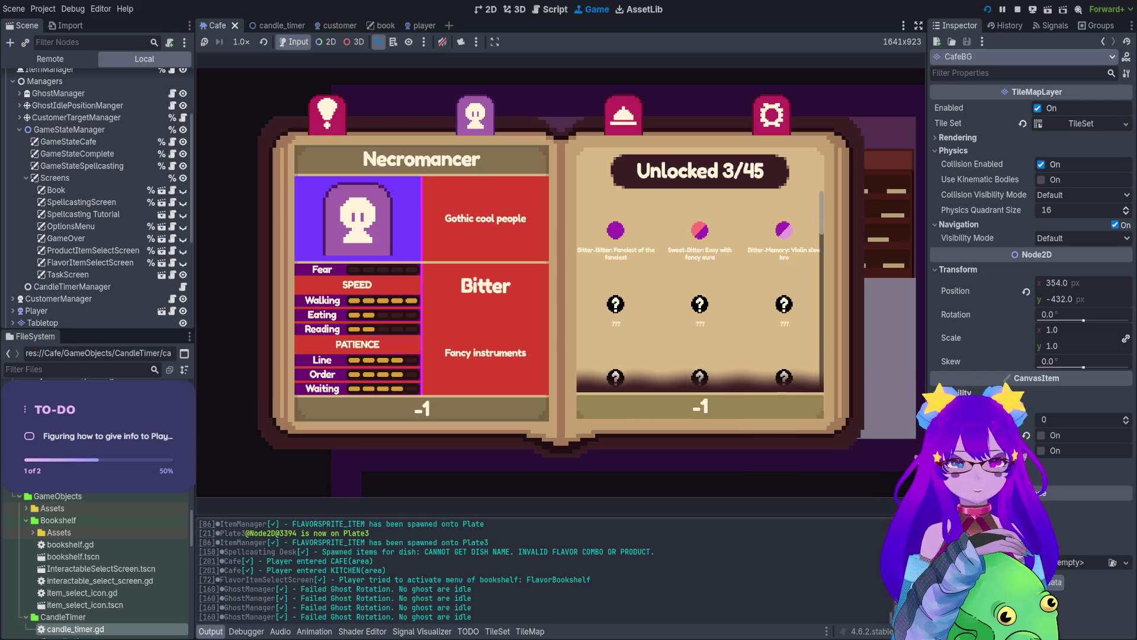
Step: Revisit the Flavors menu and book, then suspend the game on the Necromancer page
key(Escape)
key(e)
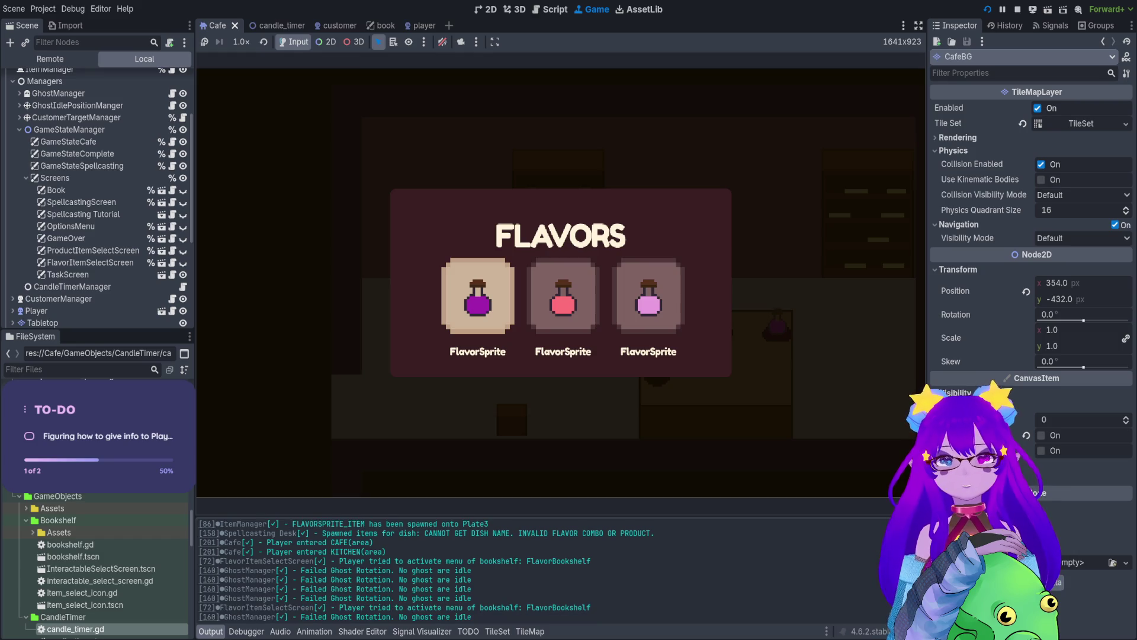
key(Escape)
key(b)
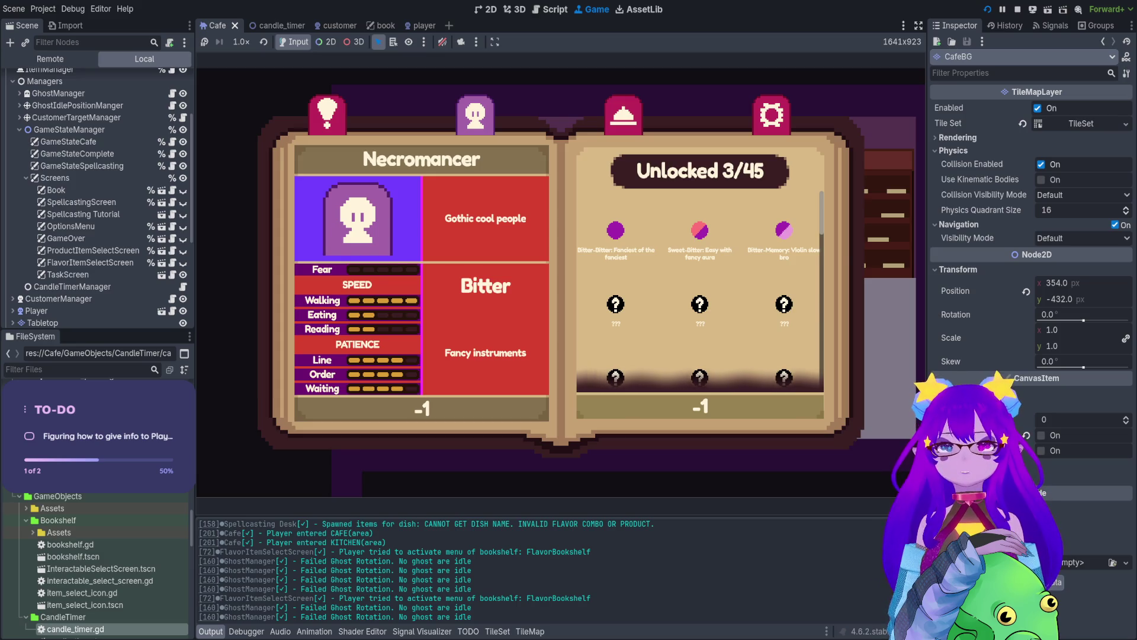
key(Escape)
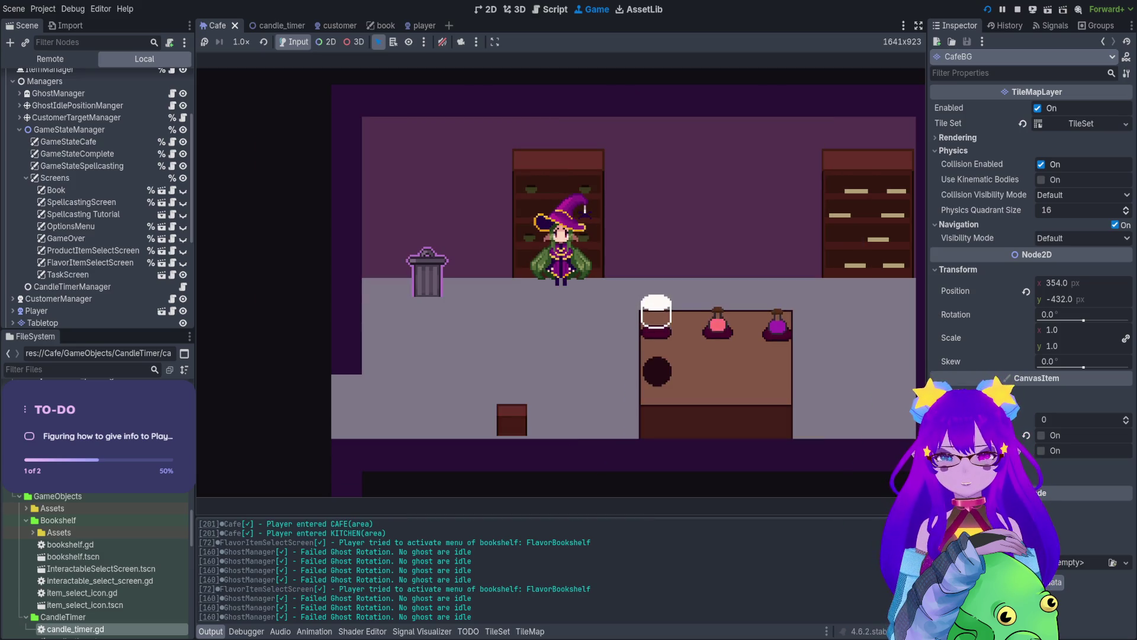
key(Escape)
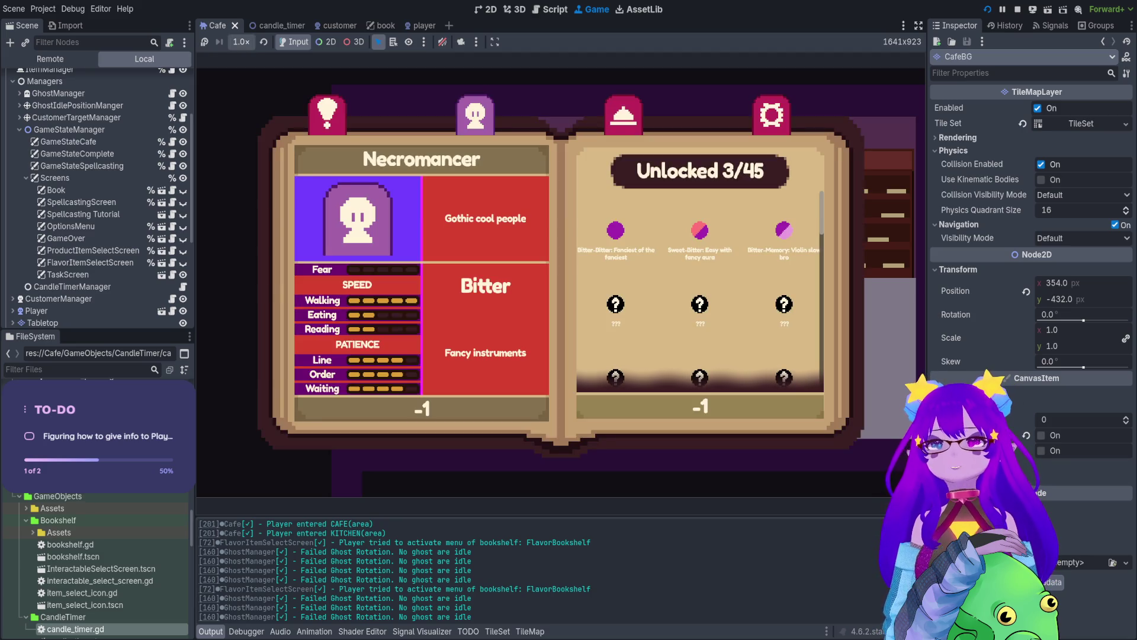
click(204, 41)
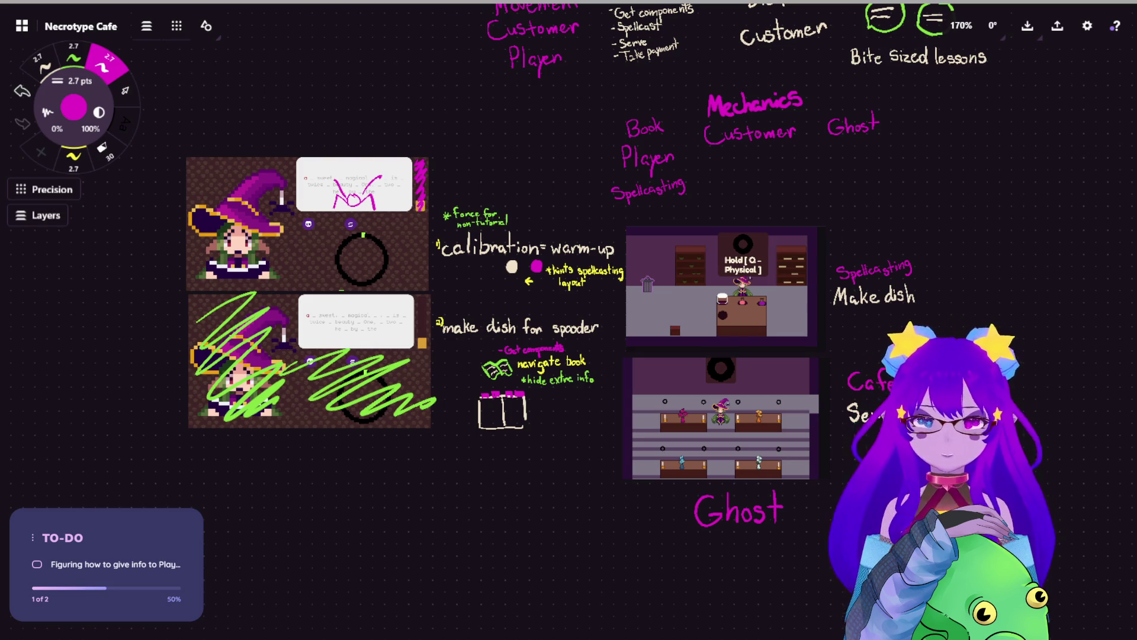
Step: Paste the Necromancer recipe-book screenshot under the scribbled game screenshots and zoom in on it
mouse_move(341, 420)
mouse_down()
mouse_move(432, 375)
mouse_move(508, 223)
mouse_up()
key(ctrl+v)
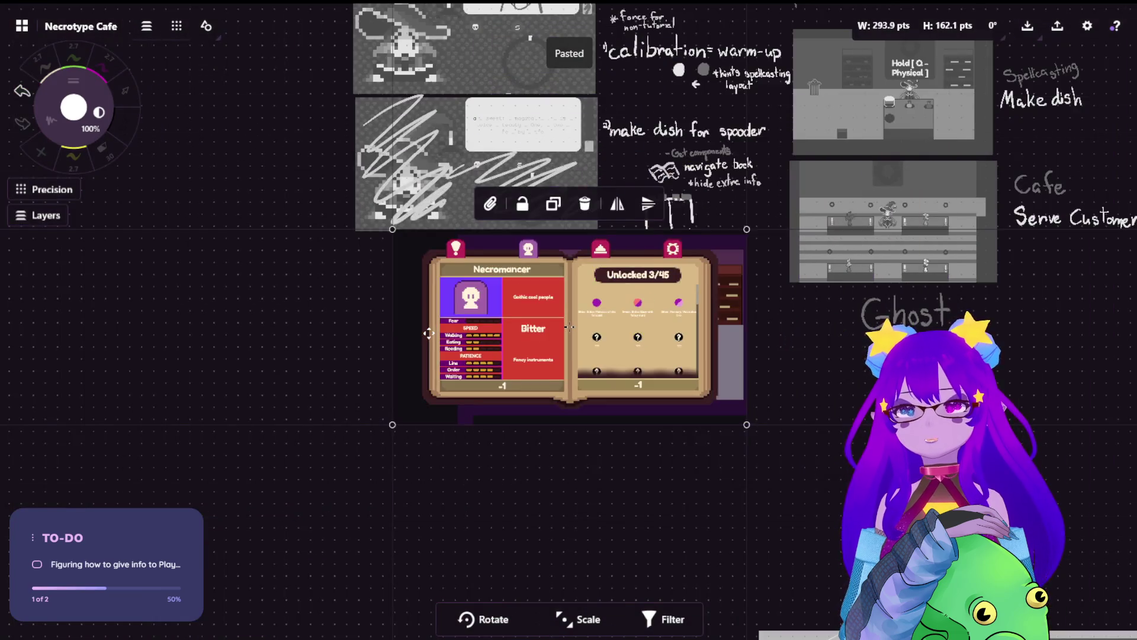
drag(429, 334, 336, 327)
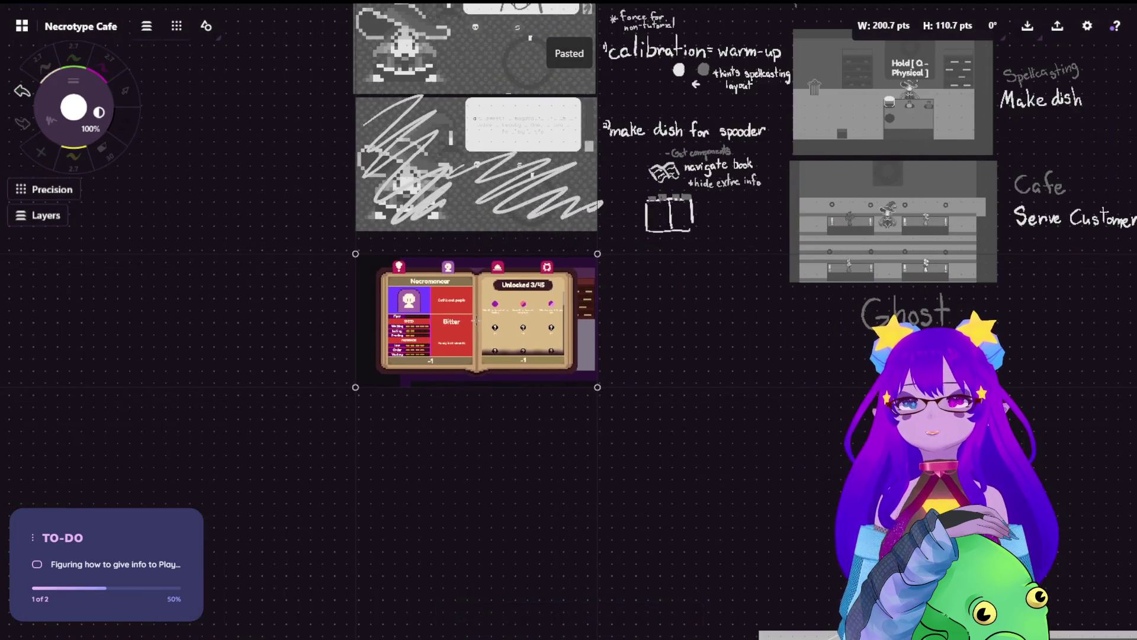
scroll(385, 388, up, 3)
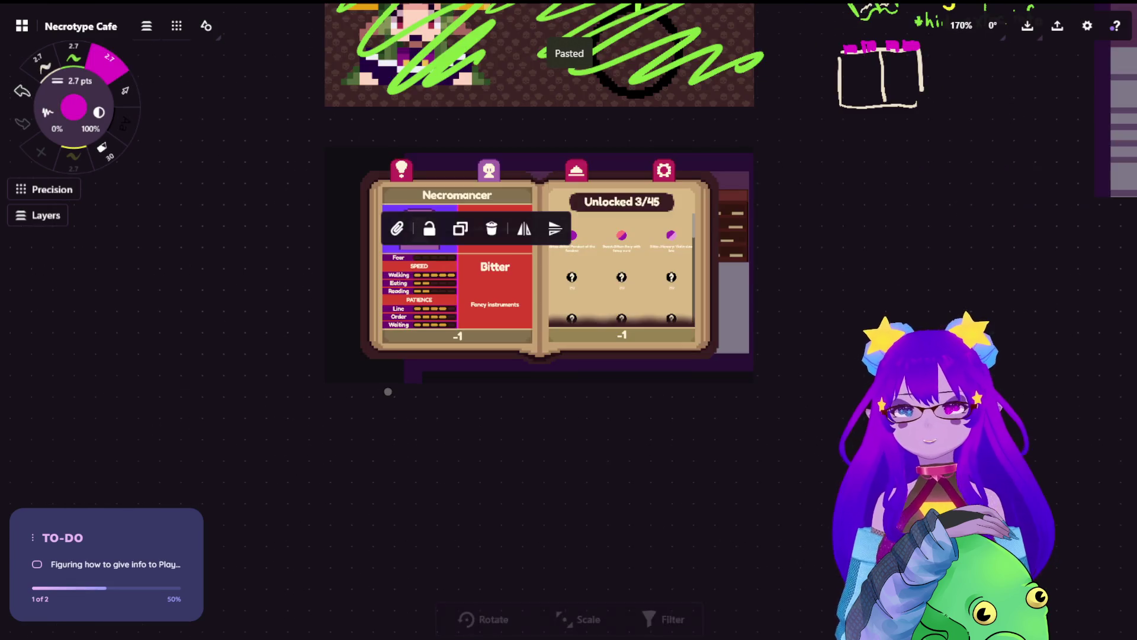
scroll(503, 362, up, 5)
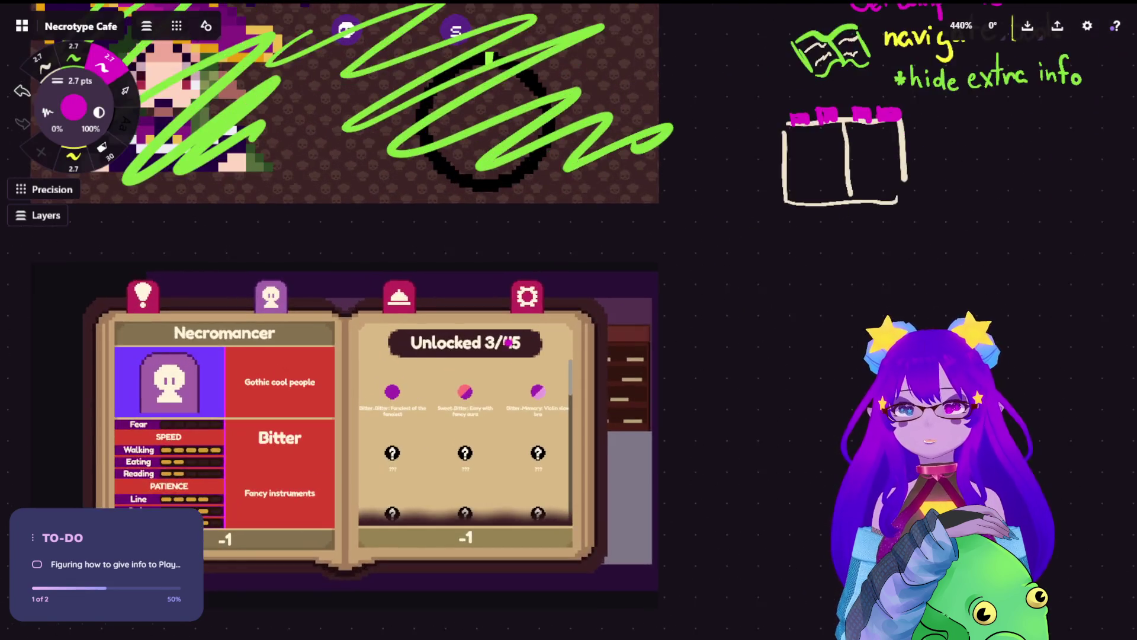
scroll(440, 233, down, 3)
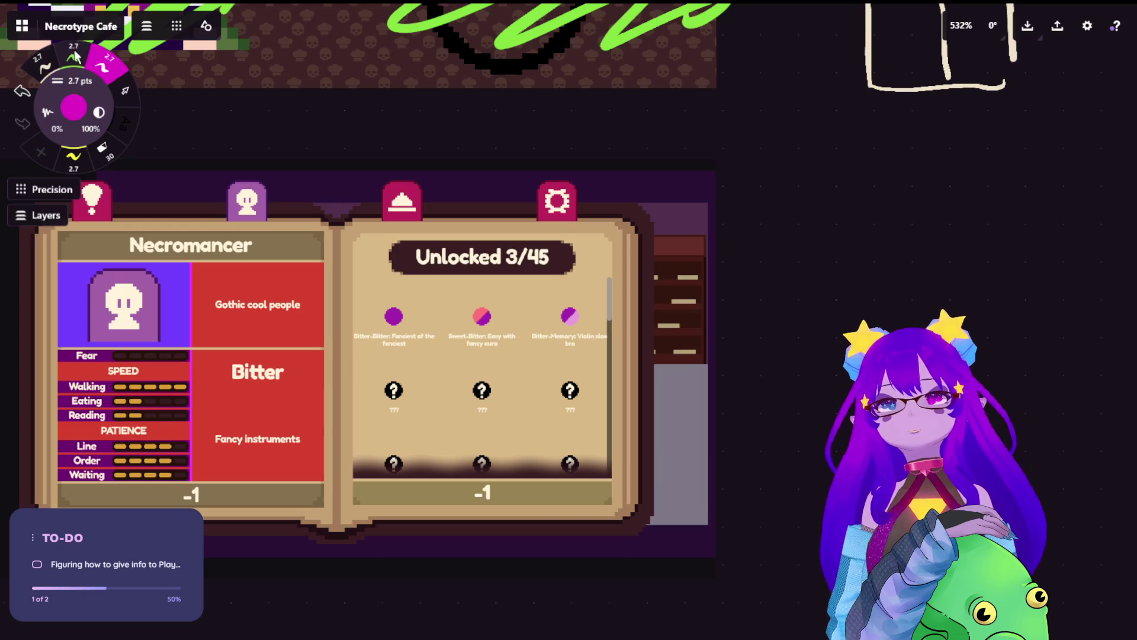
Step: Switch to the cream brush and frame empty space beside the recipe-book screenshot
key(2)
key(1)
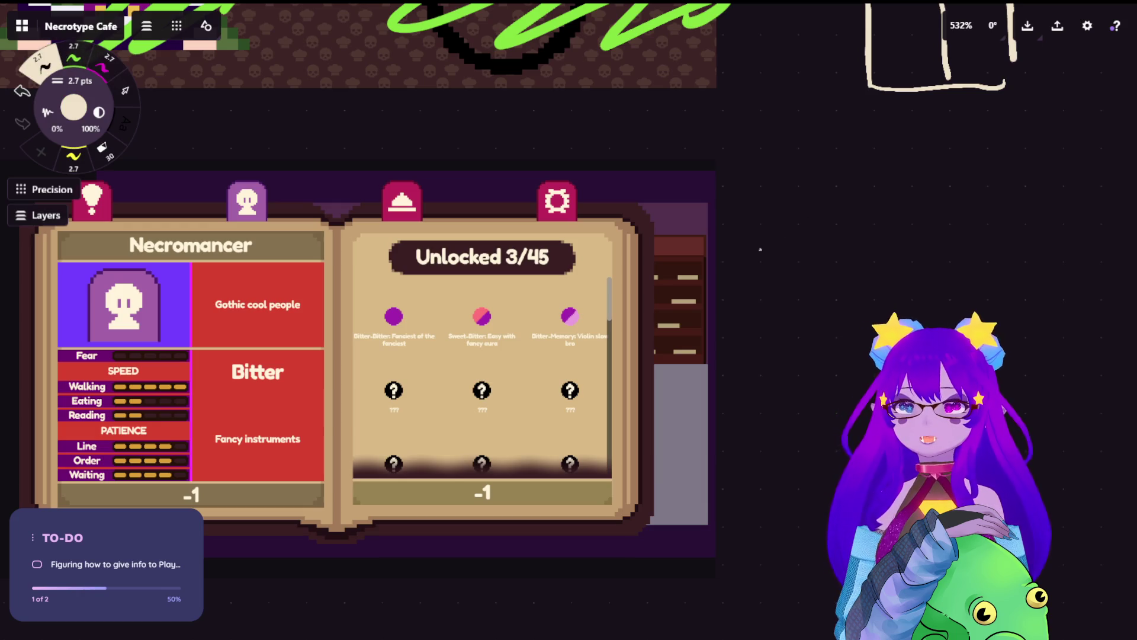
drag(756, 237, 774, 266)
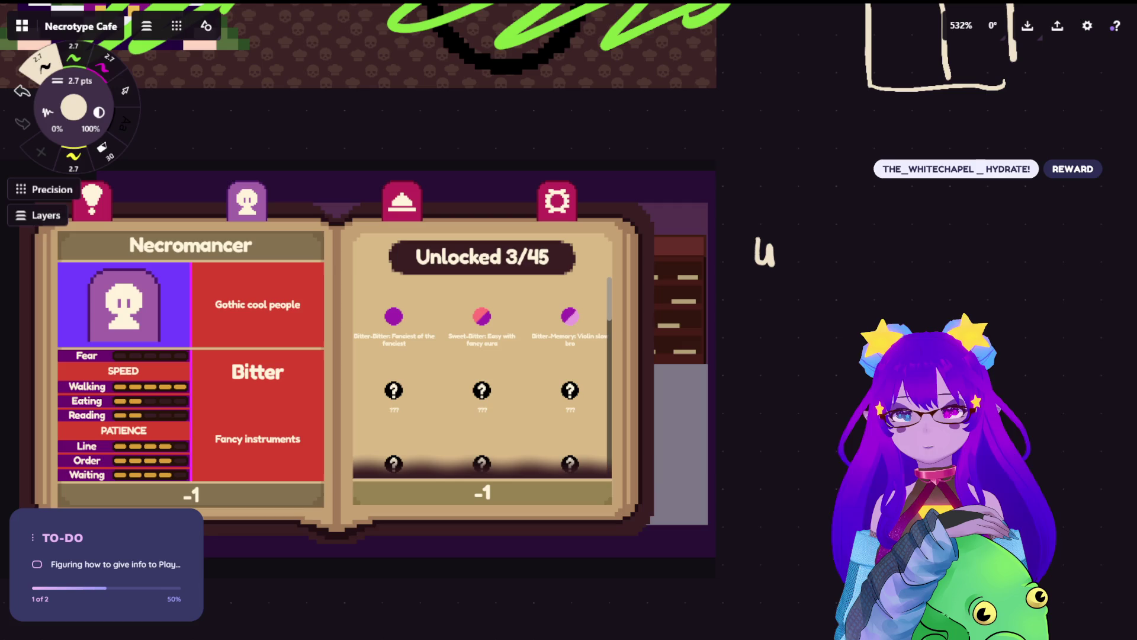
key(ctrl+z)
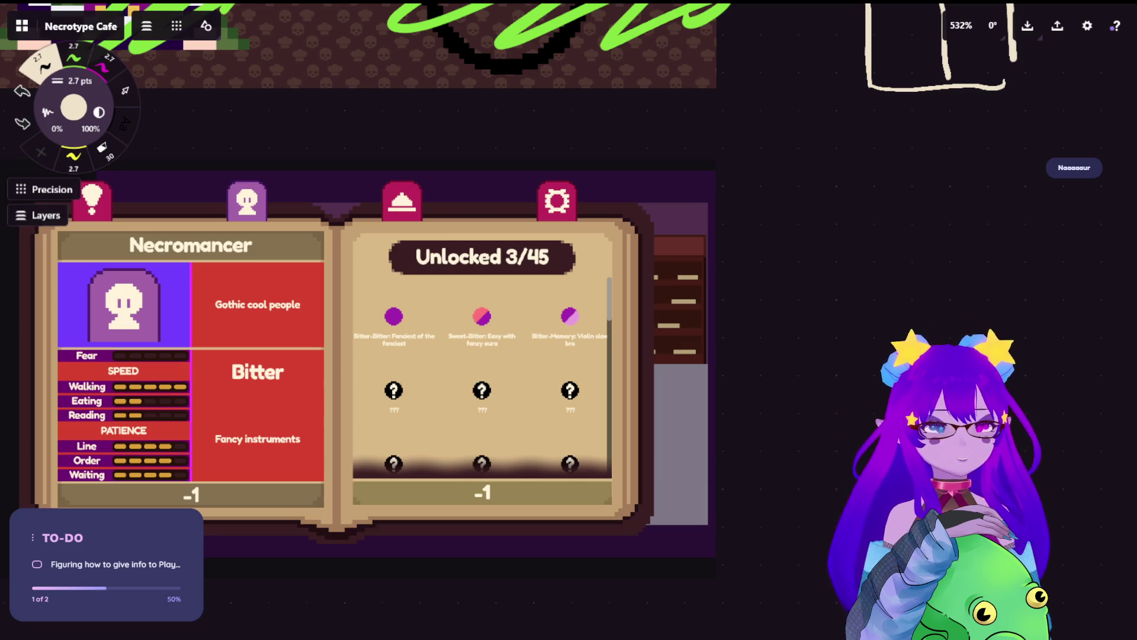
scroll(718, 327, up, 3)
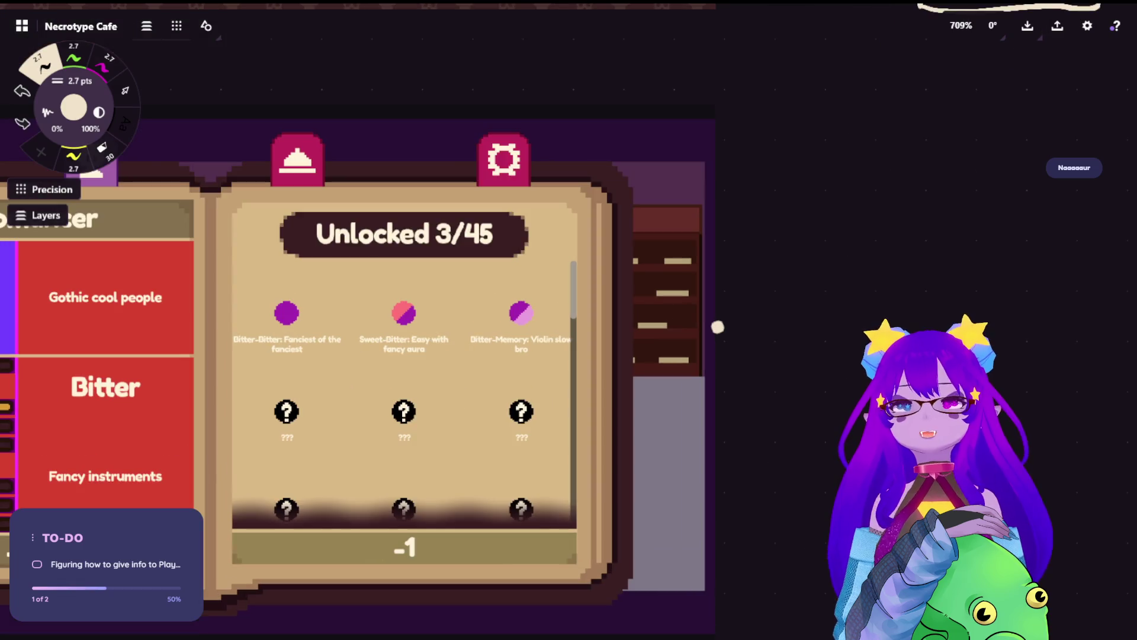
drag(717, 327, 665, 331)
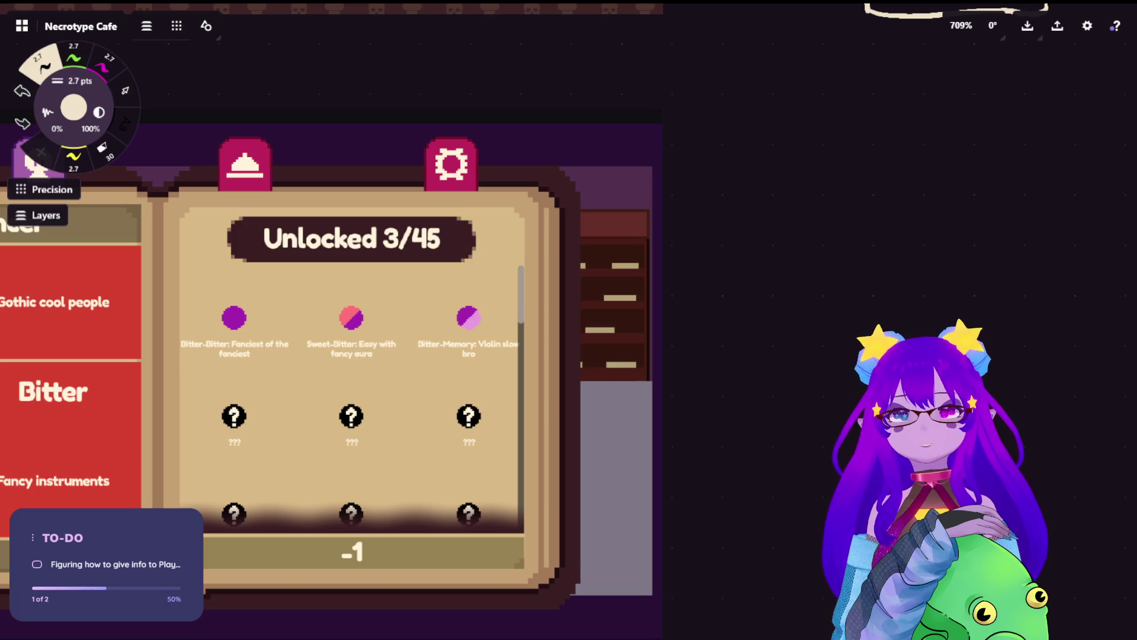
Step: Handwrite 'read ctks' beside the screenshot, undoing stray strokes
mouse_move(691, 209)
mouse_down()
mouse_move(762, 245)
mouse_move(732, 239)
mouse_move(762, 247)
mouse_move(770, 229)
mouse_move(800, 249)
mouse_move(835, 178)
mouse_move(841, 236)
mouse_move(824, 220)
mouse_move(828, 243)
mouse_up()
key(ctrl+z)
key(ctrl+z)
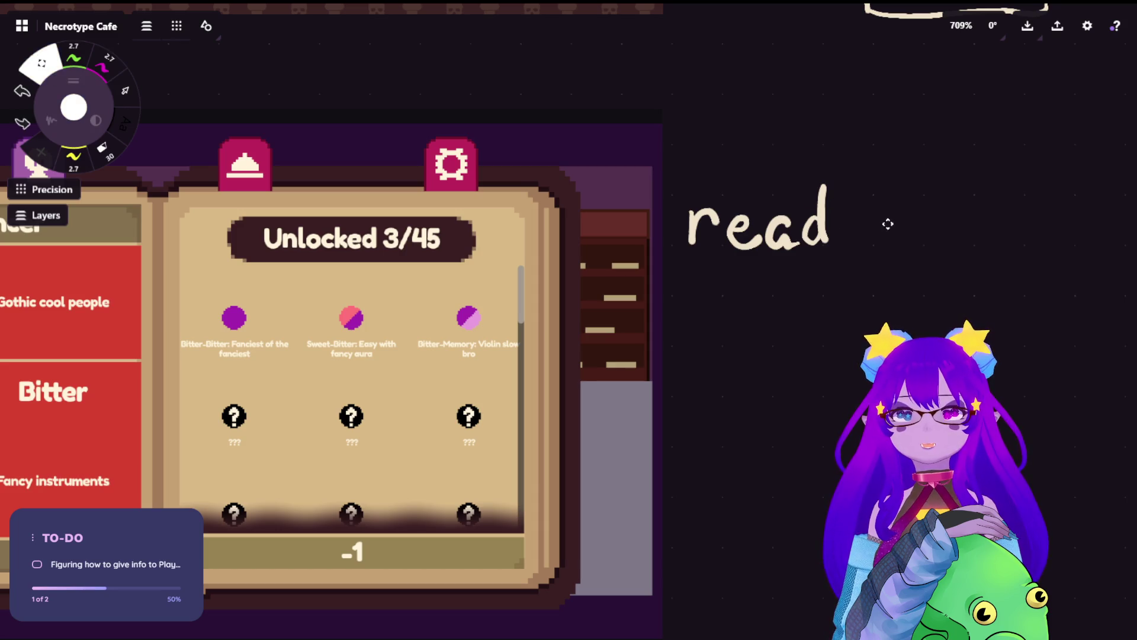
scroll(886, 224, up, 1)
mouse_move(818, 157)
mouse_down()
mouse_move(863, 236)
mouse_move(902, 260)
mouse_up()
key(ctrl+z)
key(ctrl+z)
drag(909, 195, 909, 258)
mouse_move(895, 232)
mouse_down()
mouse_move(926, 230)
mouse_move(936, 258)
mouse_move(954, 247)
mouse_move(973, 259)
mouse_move(998, 254)
mouse_move(980, 260)
mouse_up()
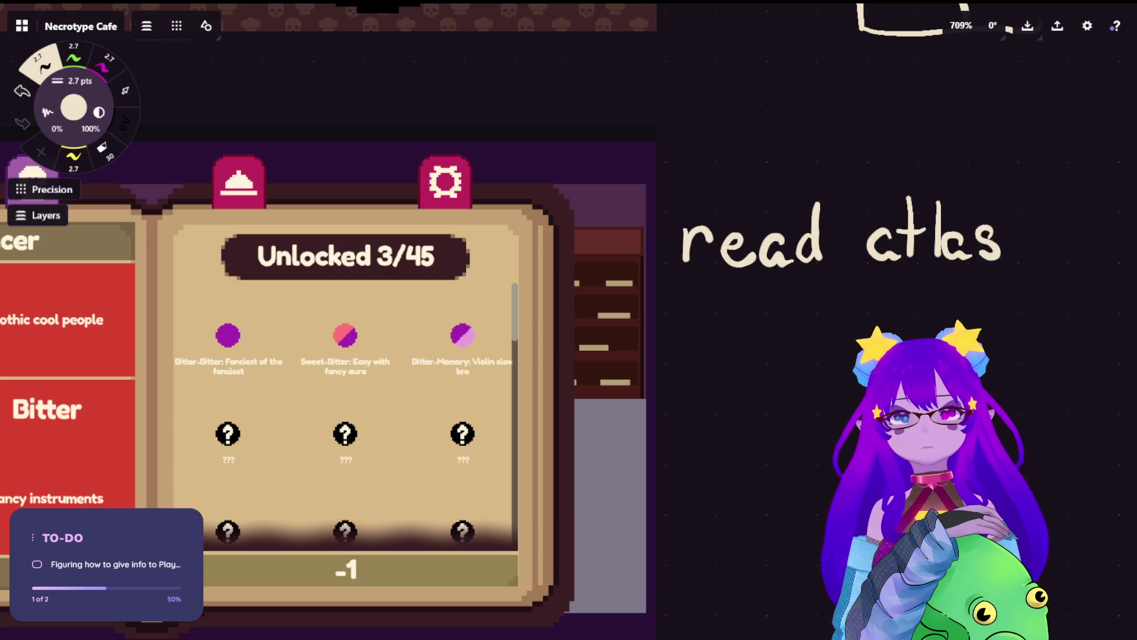
scroll(592, 275, down, 3)
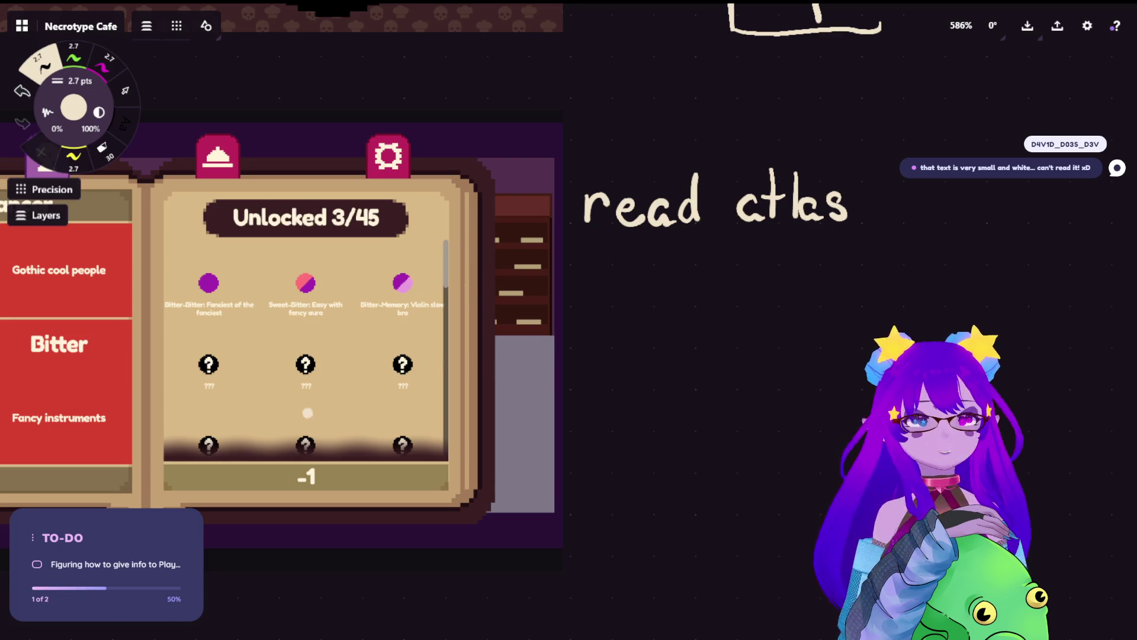
scroll(208, 303, up, 5)
scroll(208, 303, left, 3)
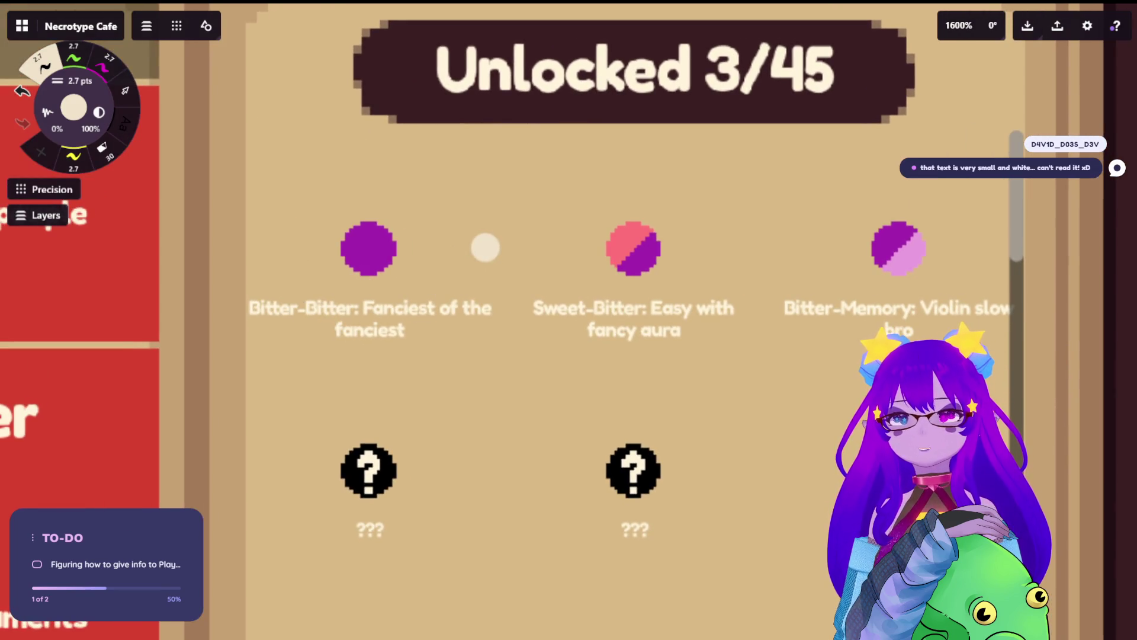
scroll(655, 353, right, 1)
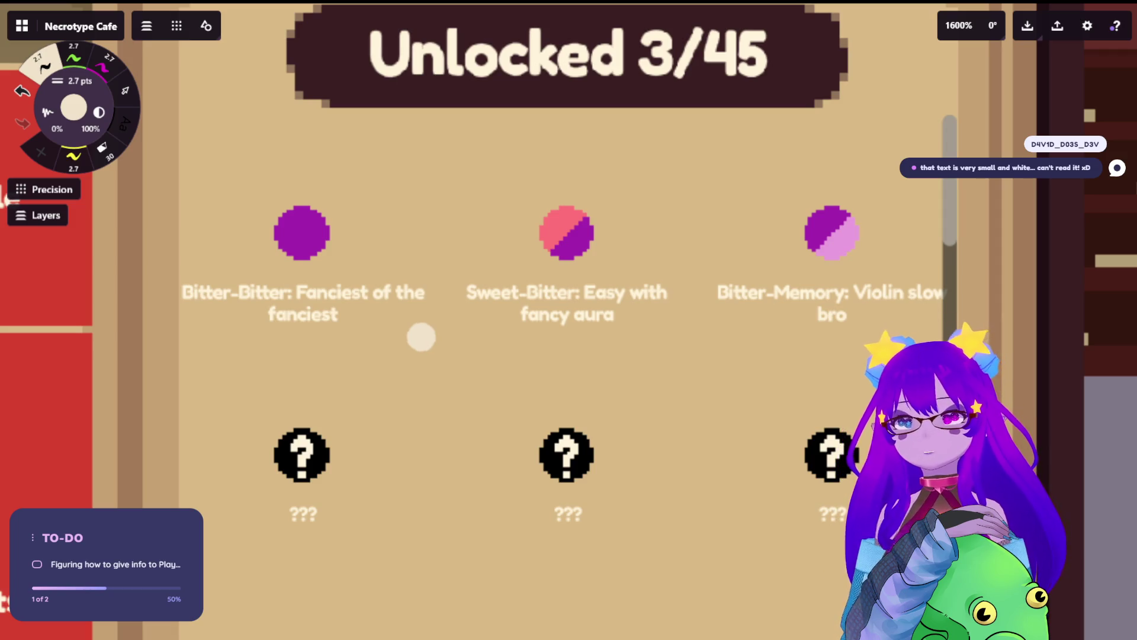
scroll(401, 429, down, 5)
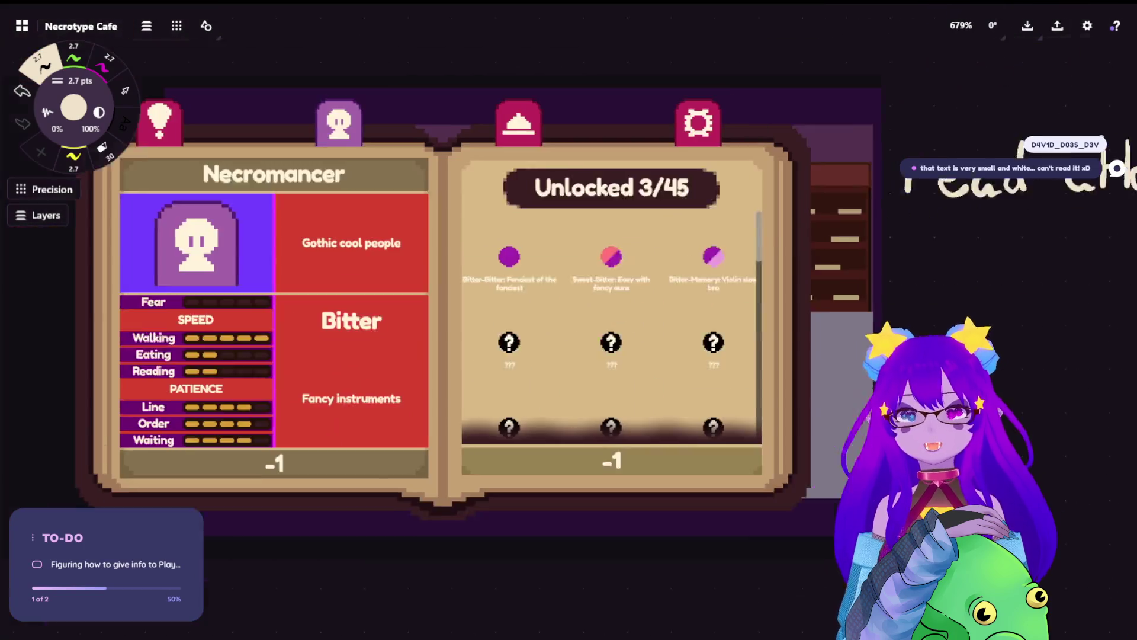
scroll(358, 404, up, 5)
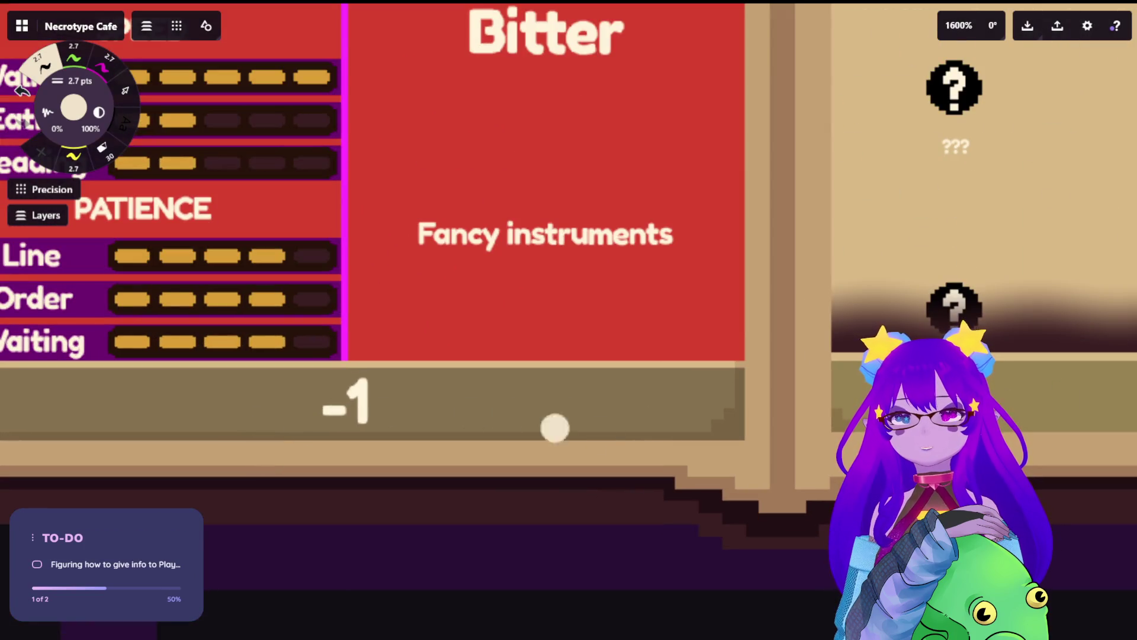
scroll(332, 411, down, 5)
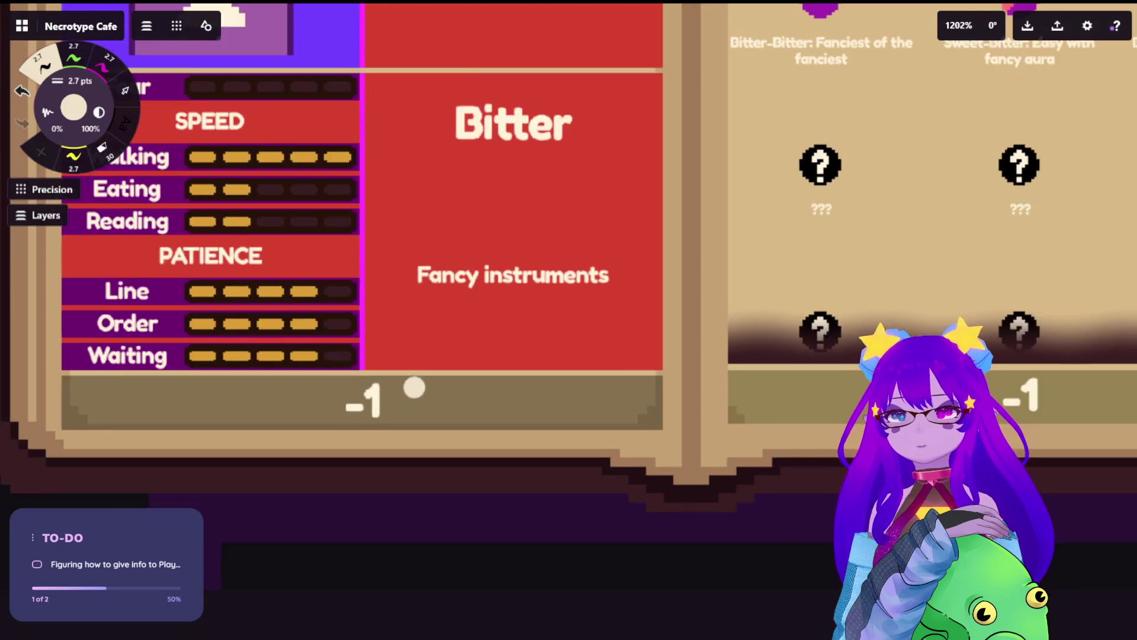
scroll(493, 383, down, 1)
scroll(595, 176, right, 5)
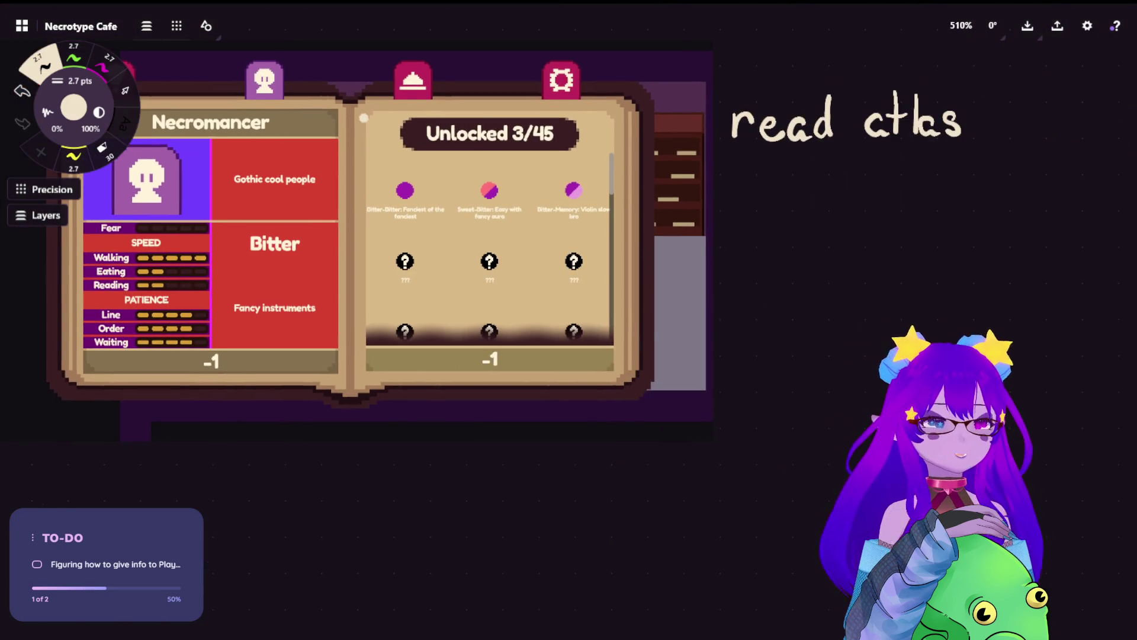
scroll(411, 138, up, 3)
scroll(681, 162, up, 2)
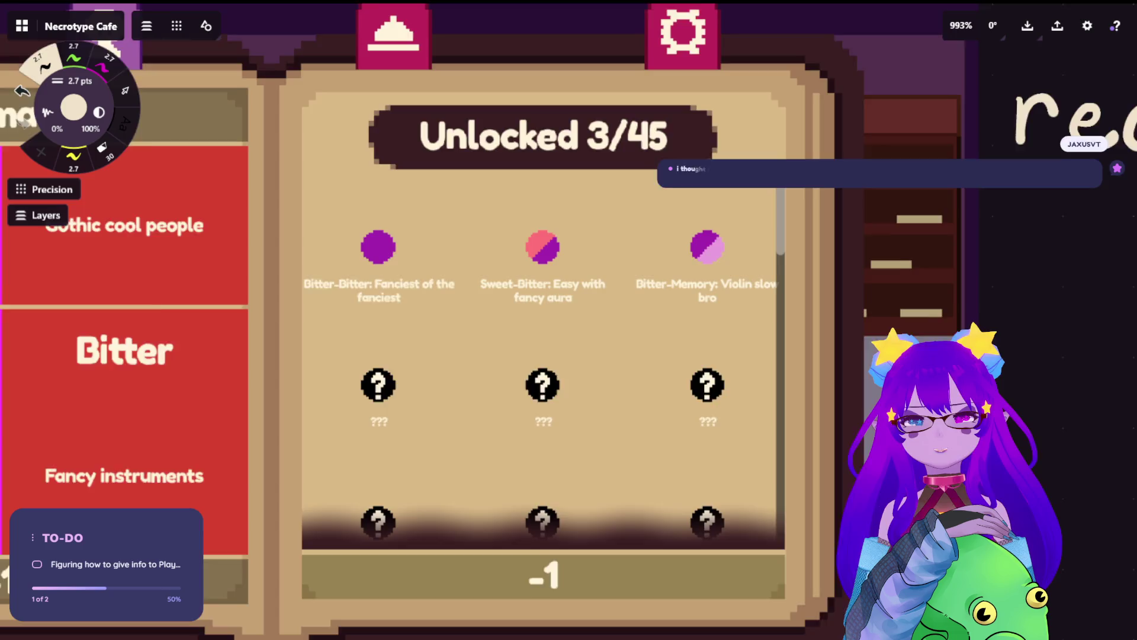
scroll(698, 185, right, 5)
scroll(597, 356, right, 7)
scroll(597, 355, up, 3)
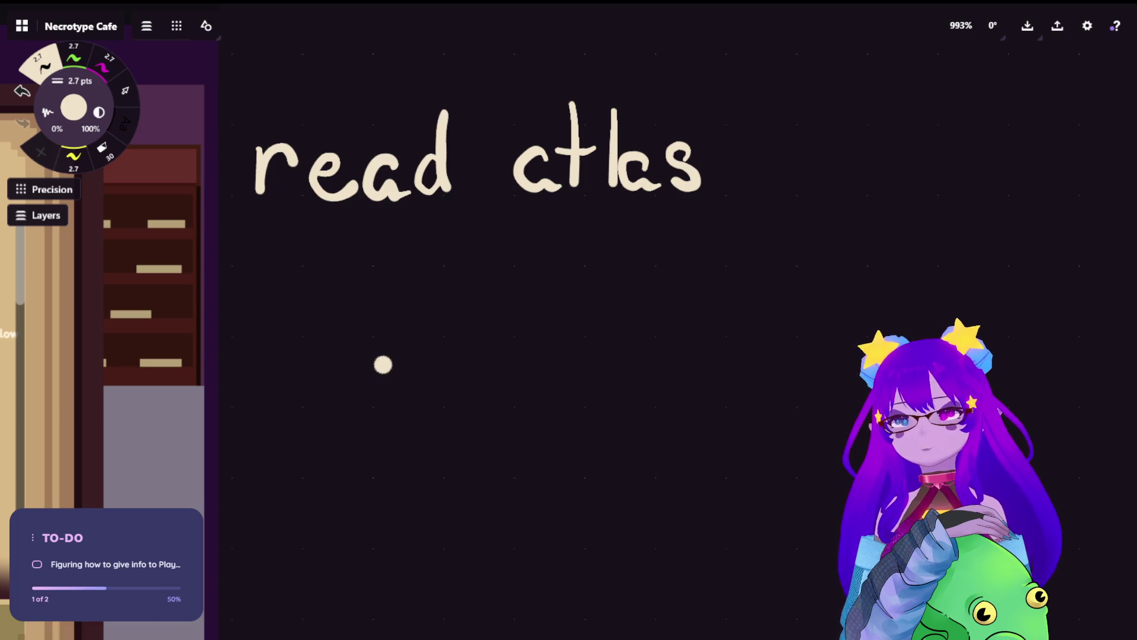
Step: Paste the witch cafe screenshot under the 'read ctks' note and scale it down
scroll(383, 363, down, 3)
key(ctrl+v)
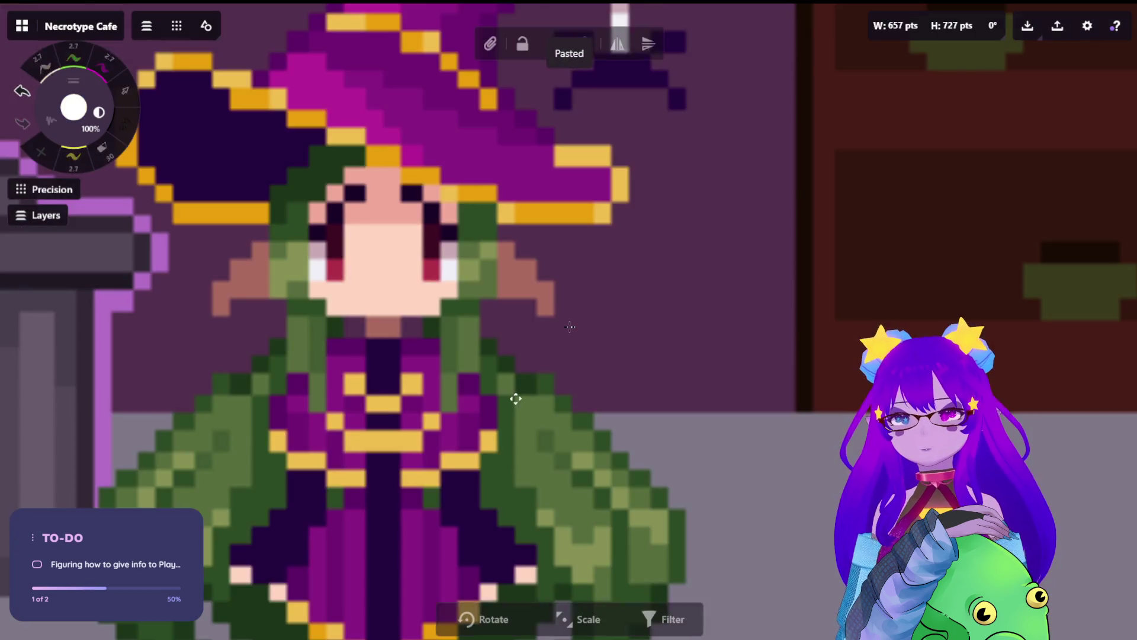
scroll(438, 411, down, 5)
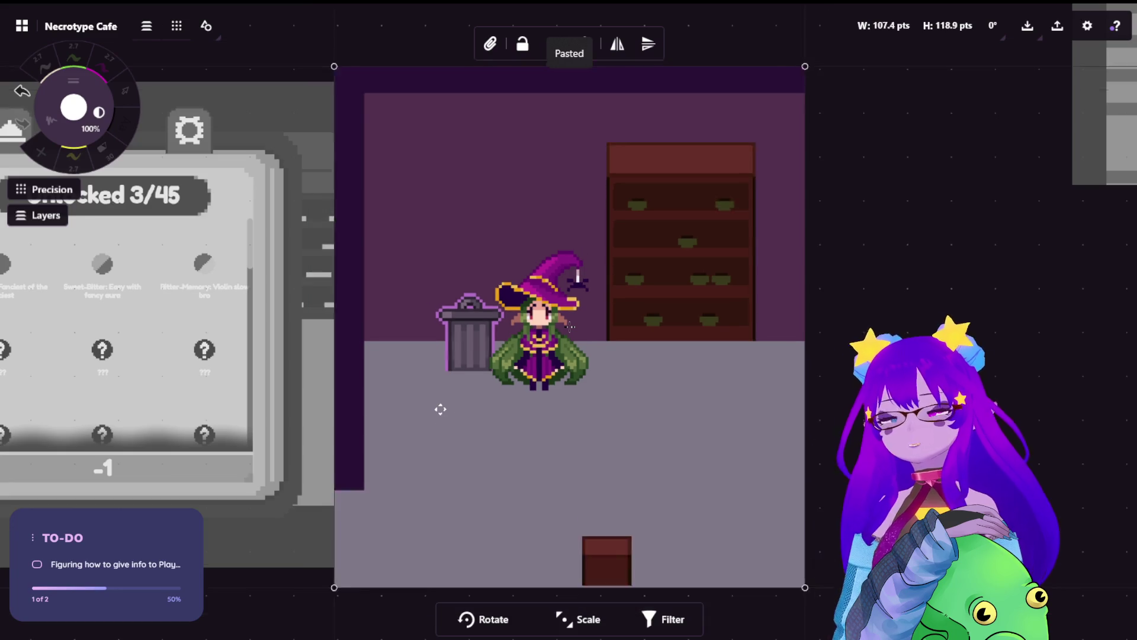
scroll(527, 358, up, 2)
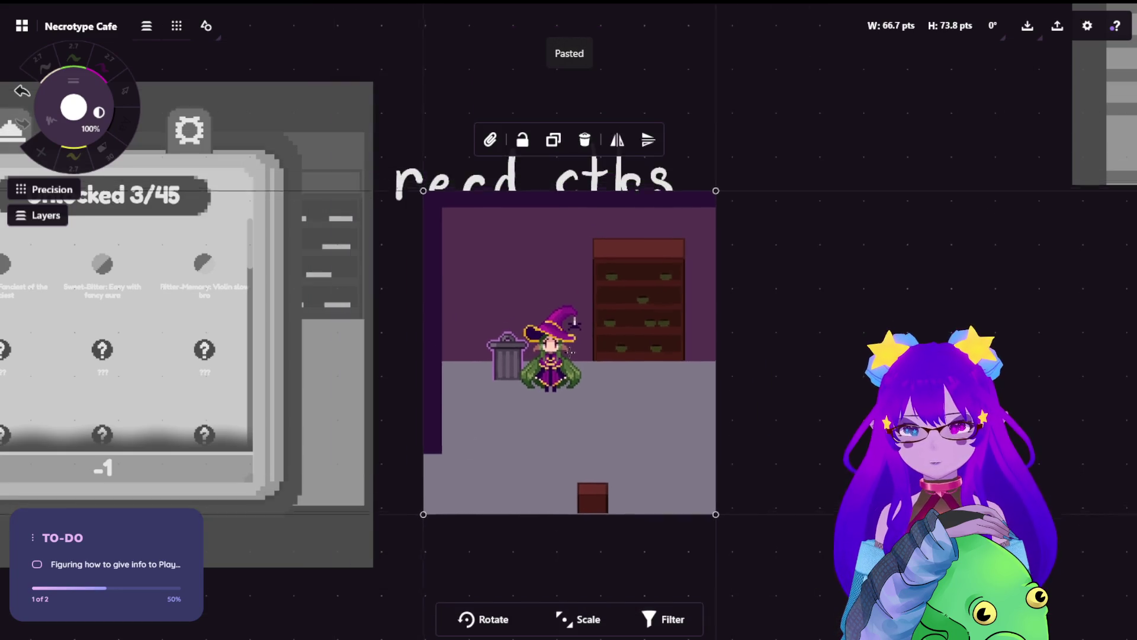
scroll(545, 364, up, 5)
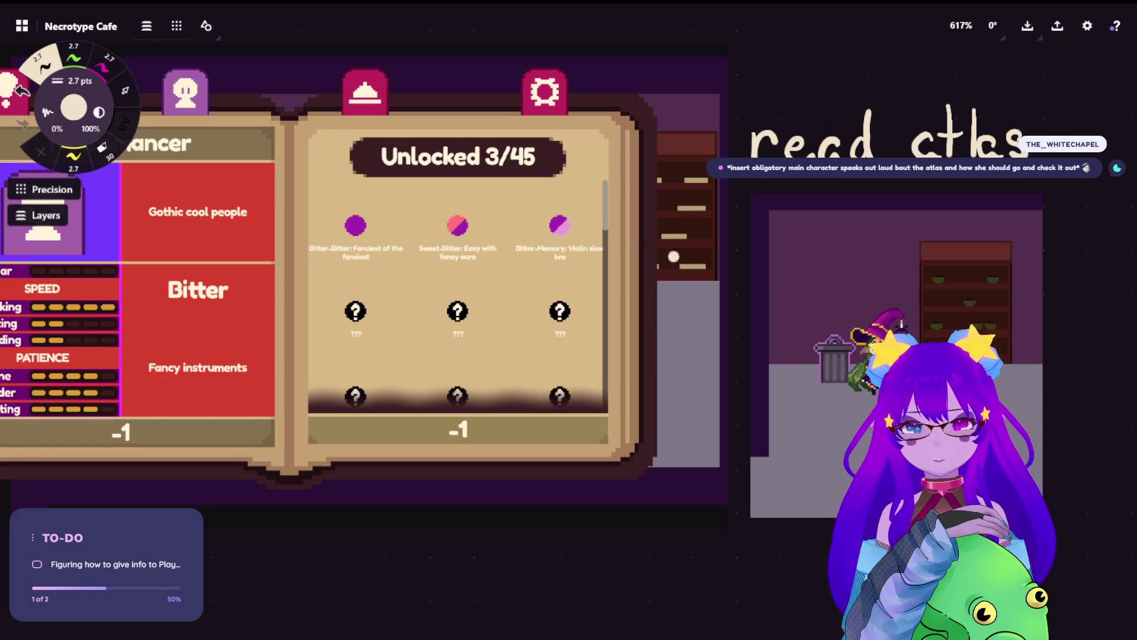
scroll(732, 356, down, 5)
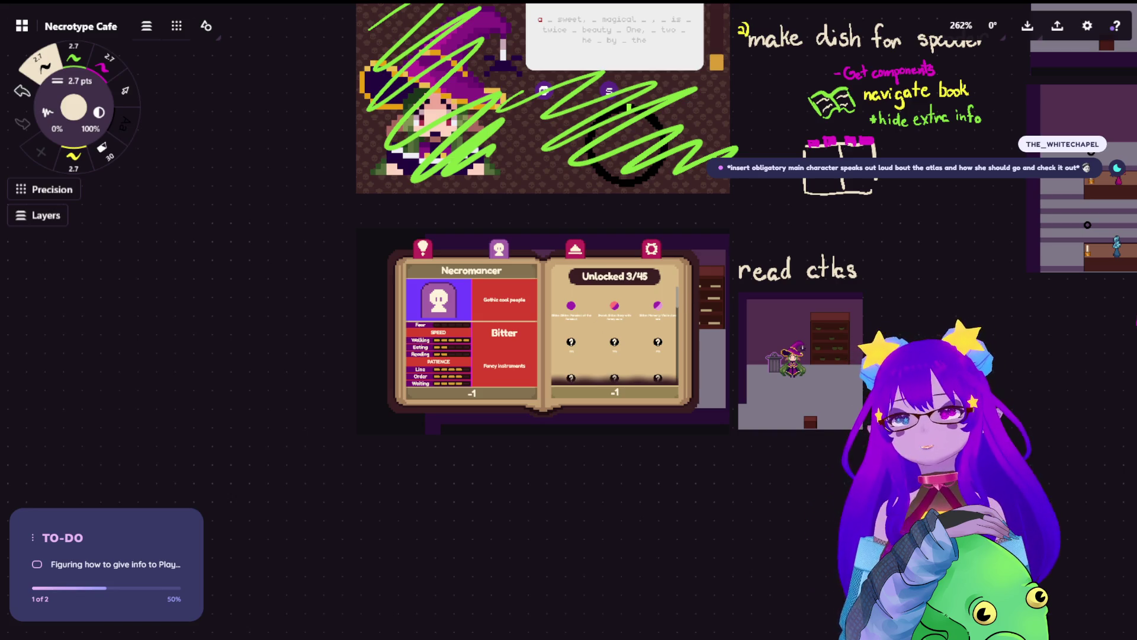
scroll(691, 304, down, 2)
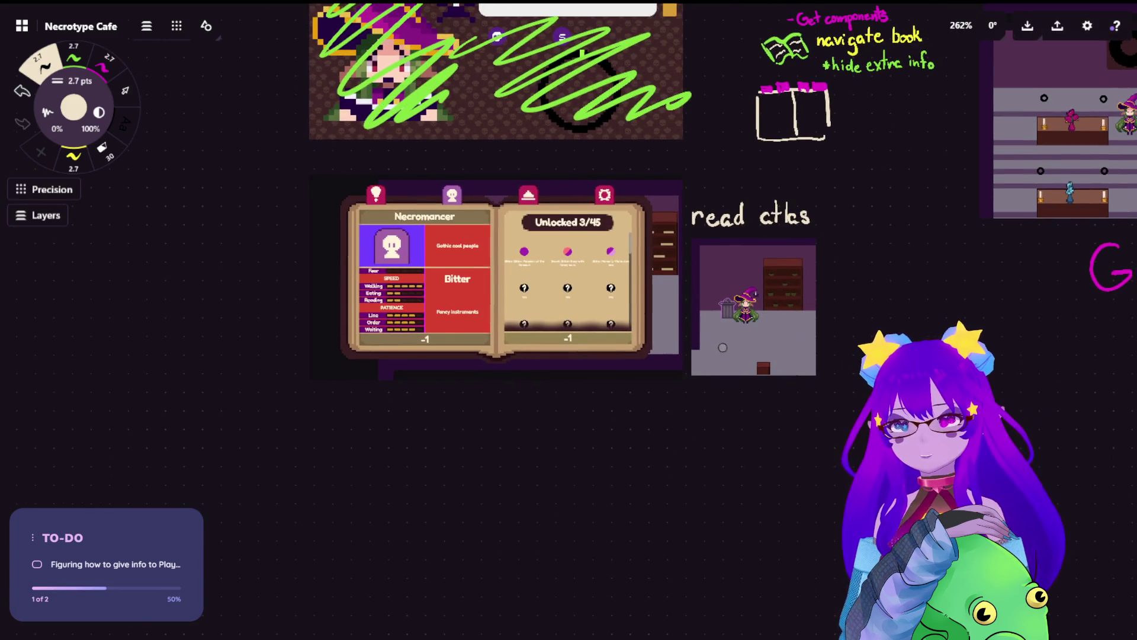
scroll(771, 290, right, 10)
scroll(505, 346, down, 1)
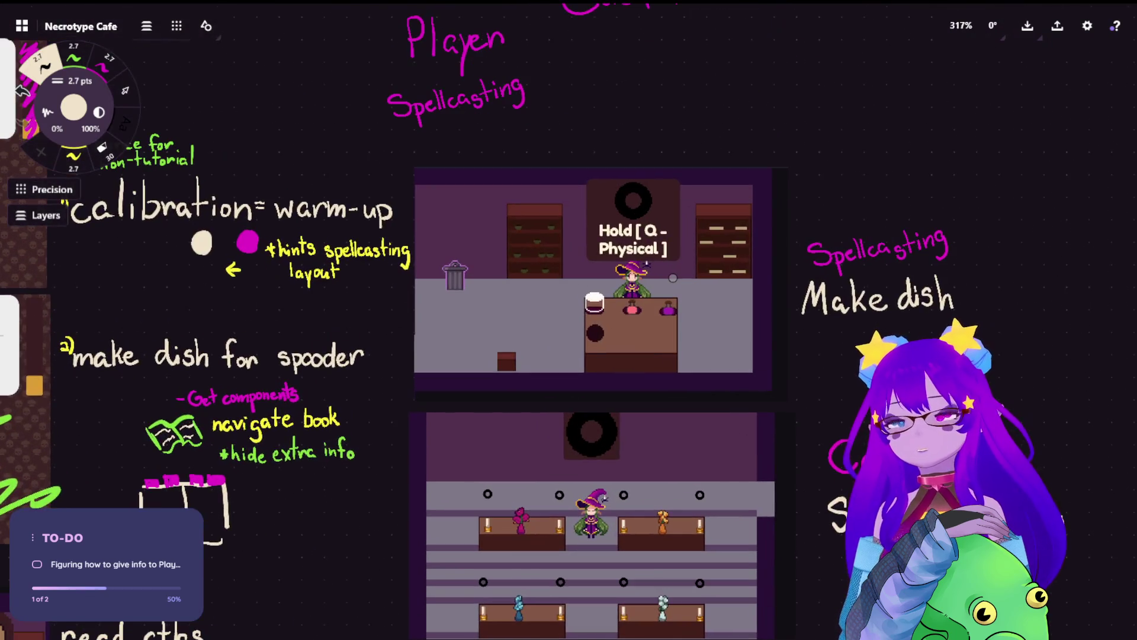
scroll(504, 346, down, 4)
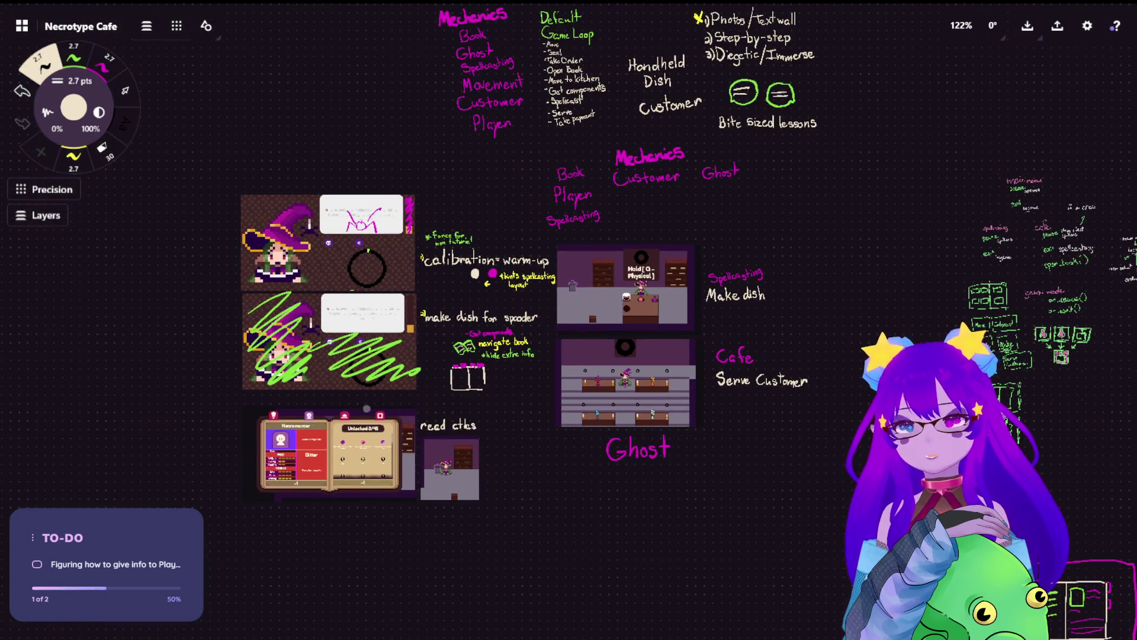
scroll(368, 451, up, 8)
scroll(624, 431, up, 2)
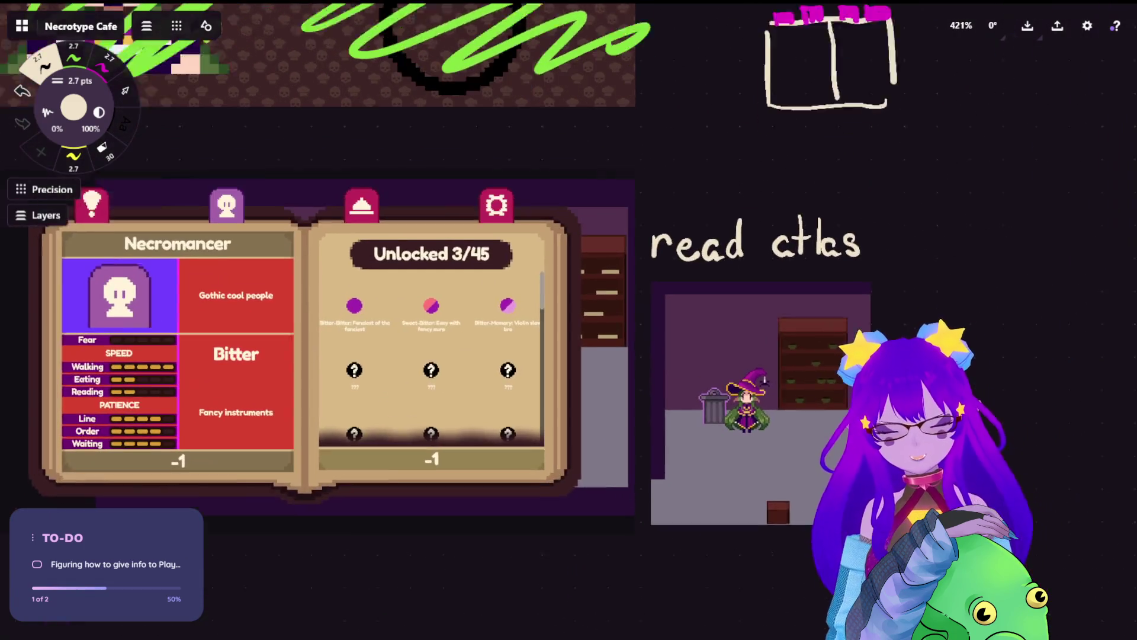
scroll(623, 431, down, 2)
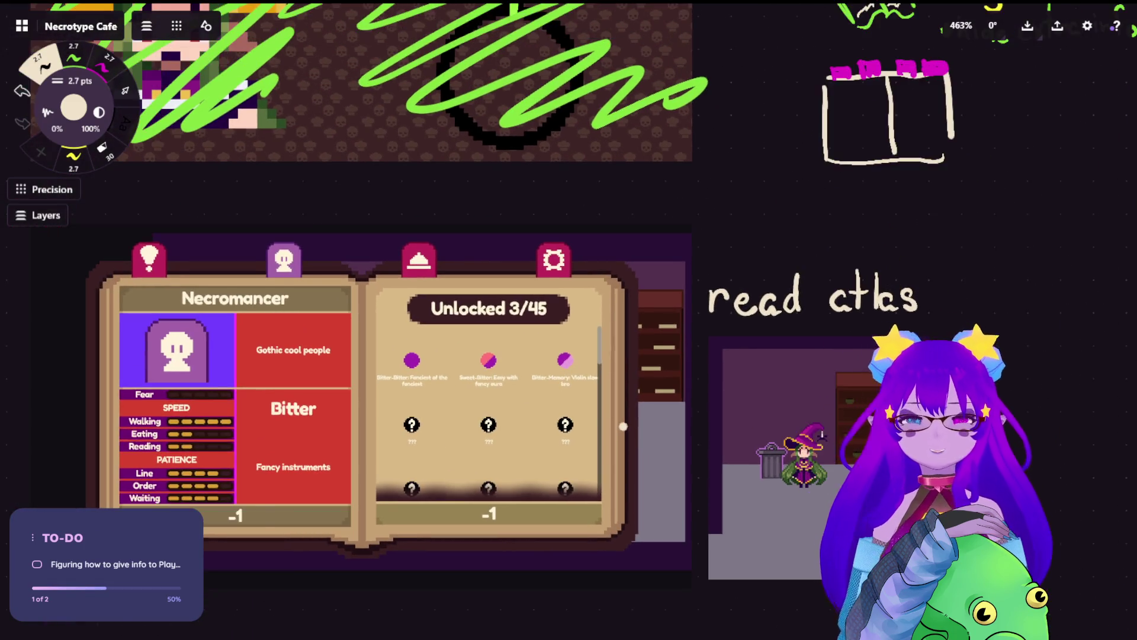
scroll(477, 368, up, 1)
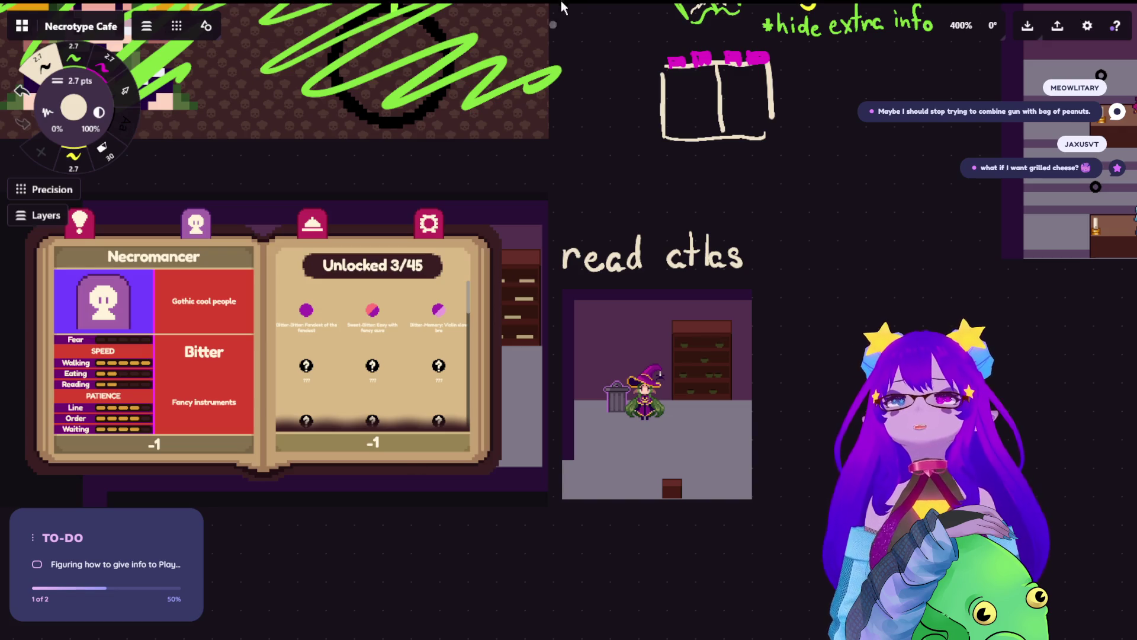
Step: Paste the Flavors-menu screenshot, shrink it, and place it right of the cafe screenshot
key(ctrl+v)
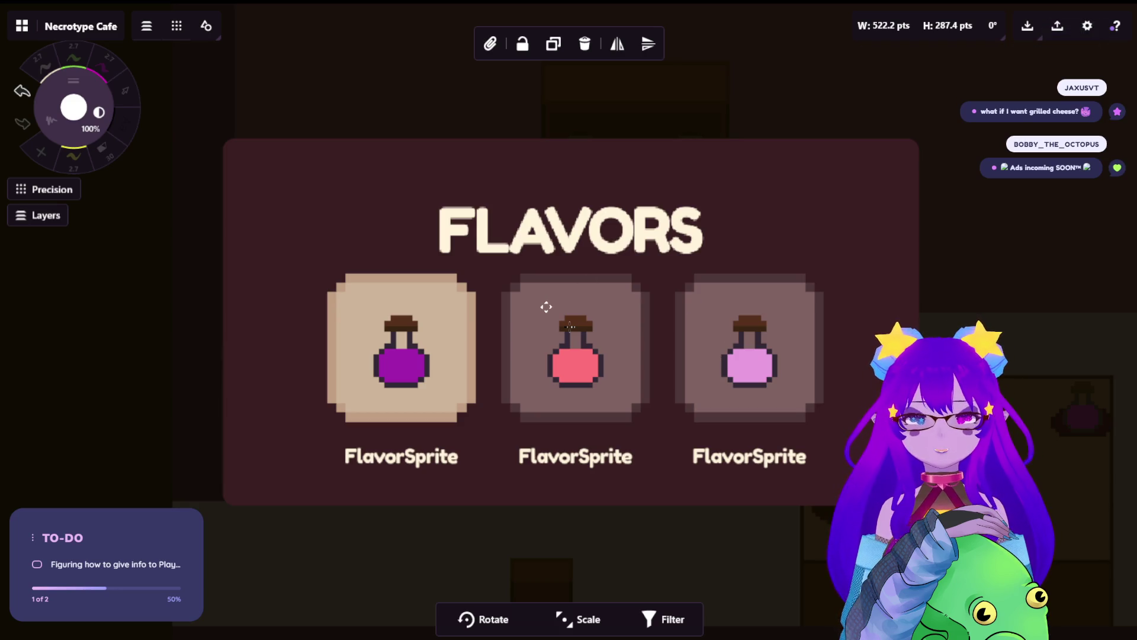
scroll(577, 309, down, 3)
scroll(592, 305, down, 5)
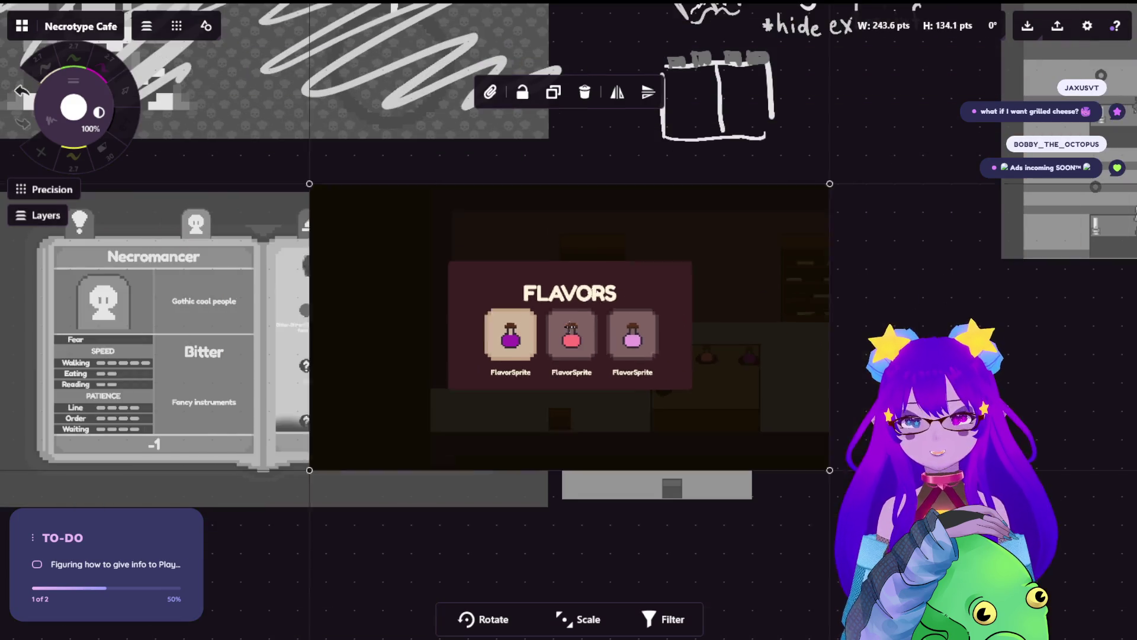
drag(591, 320, 959, 377)
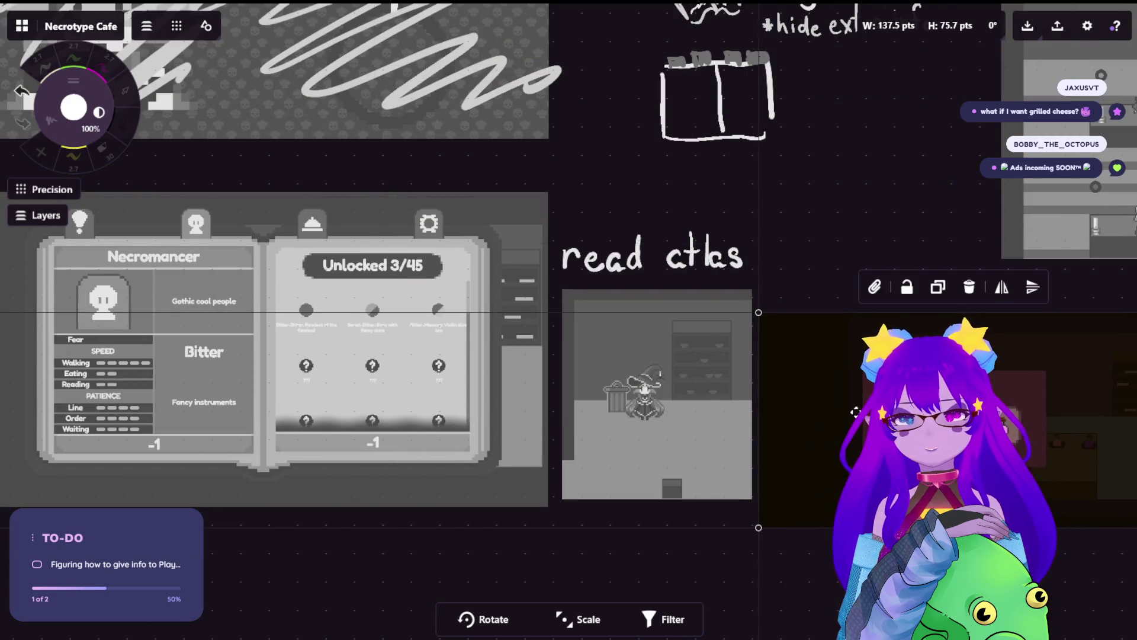
scroll(877, 360, down, 3)
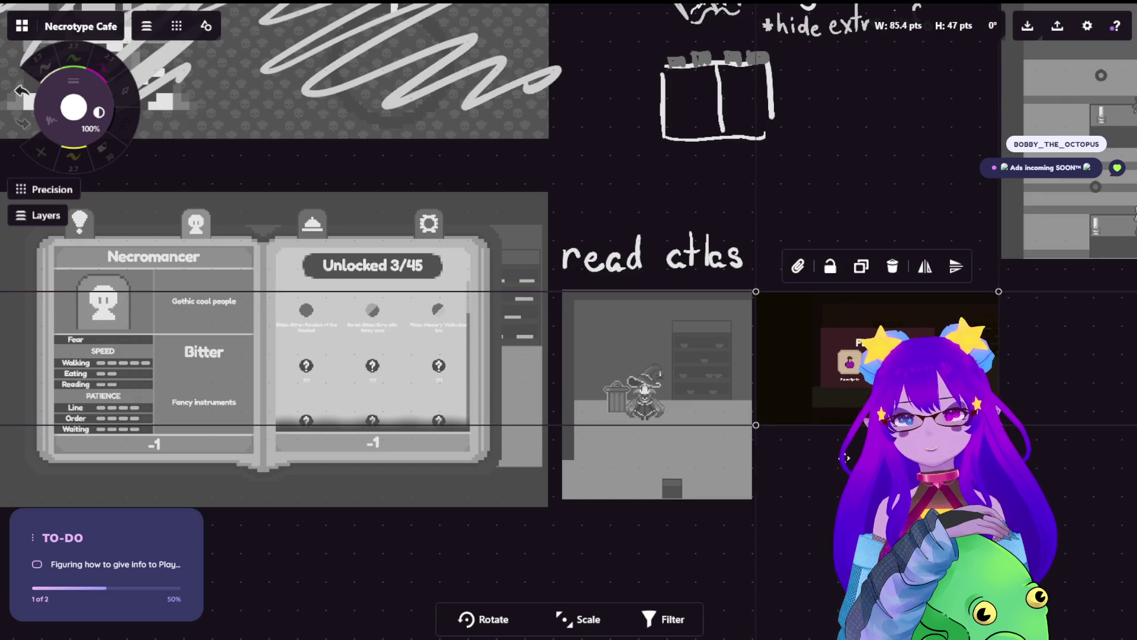
click(627, 445)
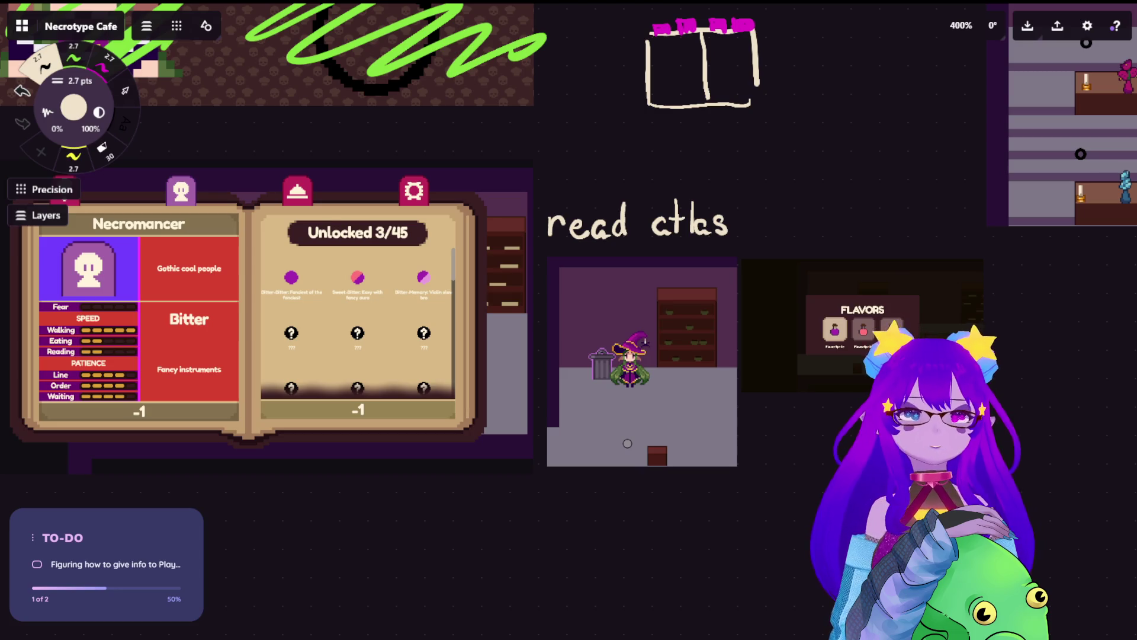
scroll(774, 391, up, 1)
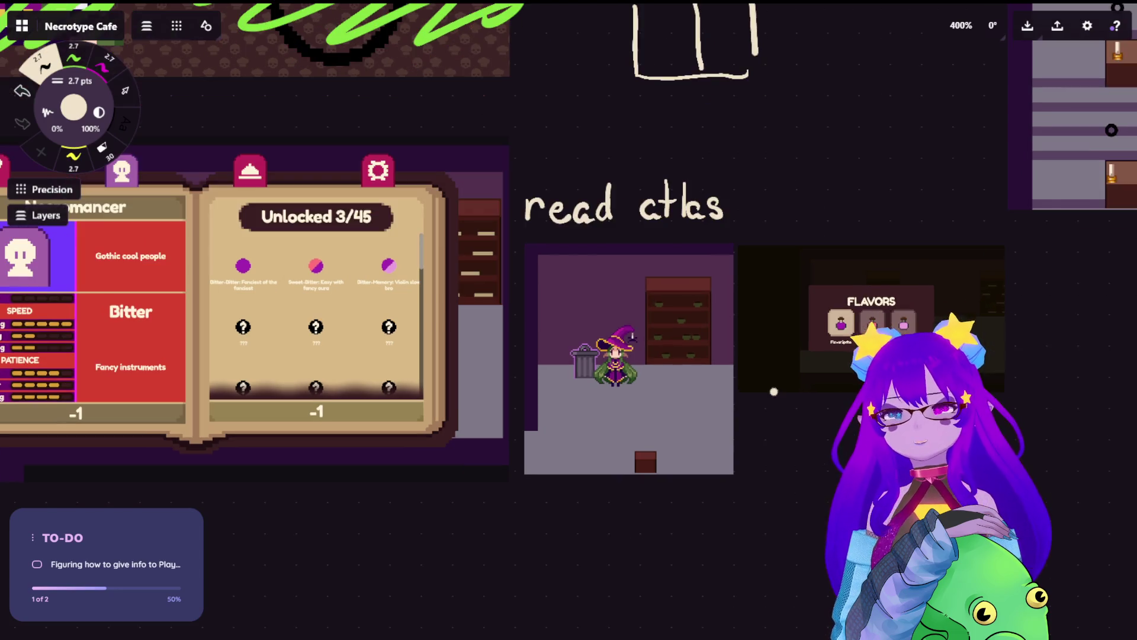
scroll(774, 391, up, 8)
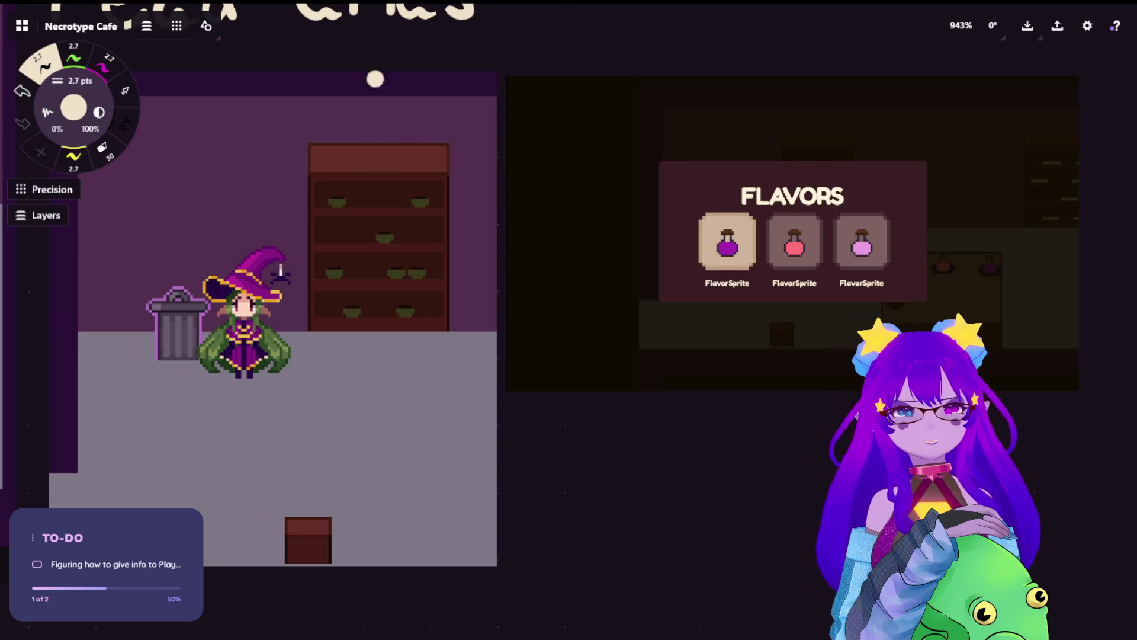
scroll(350, 191, up, 5)
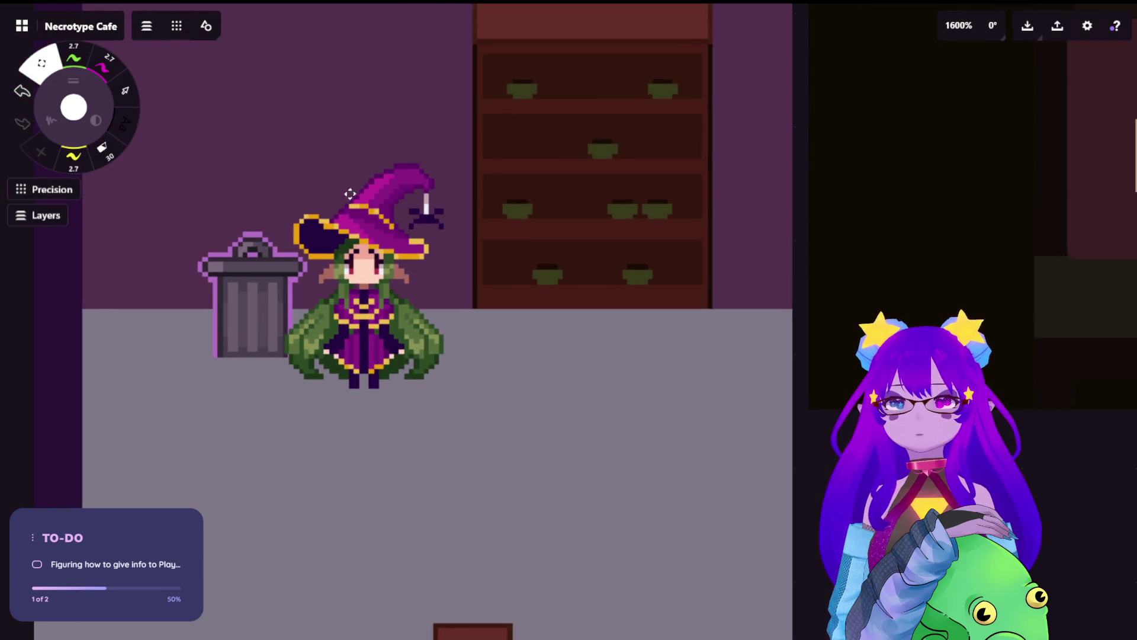
scroll(368, 248, down, 3)
scroll(593, 207, right, 5)
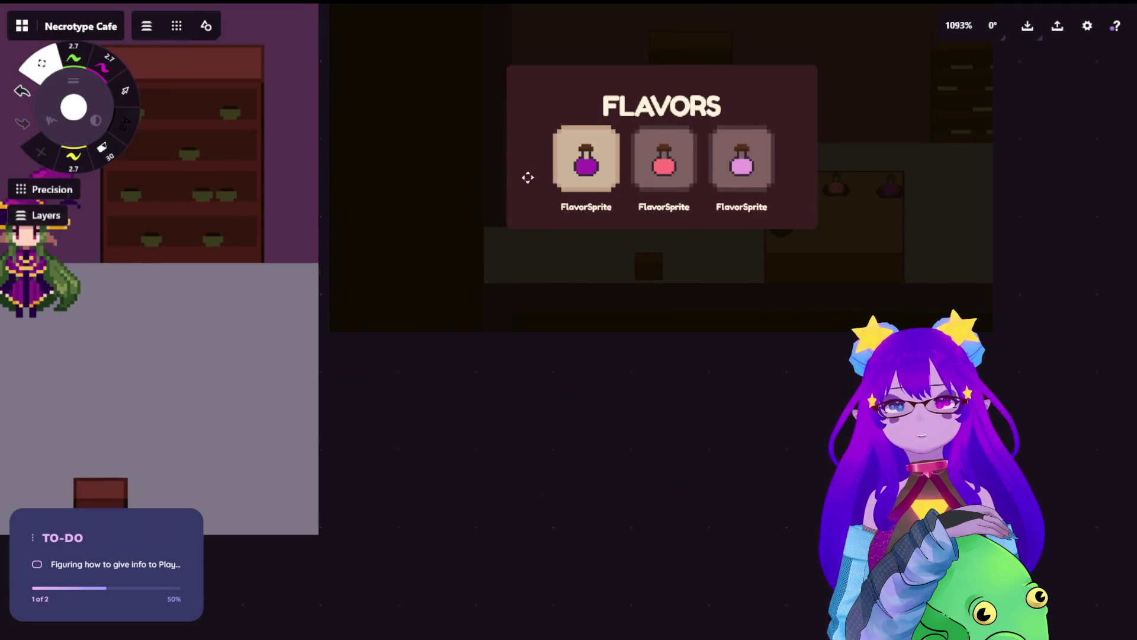
scroll(528, 177, down, 2)
scroll(528, 177, left, 5)
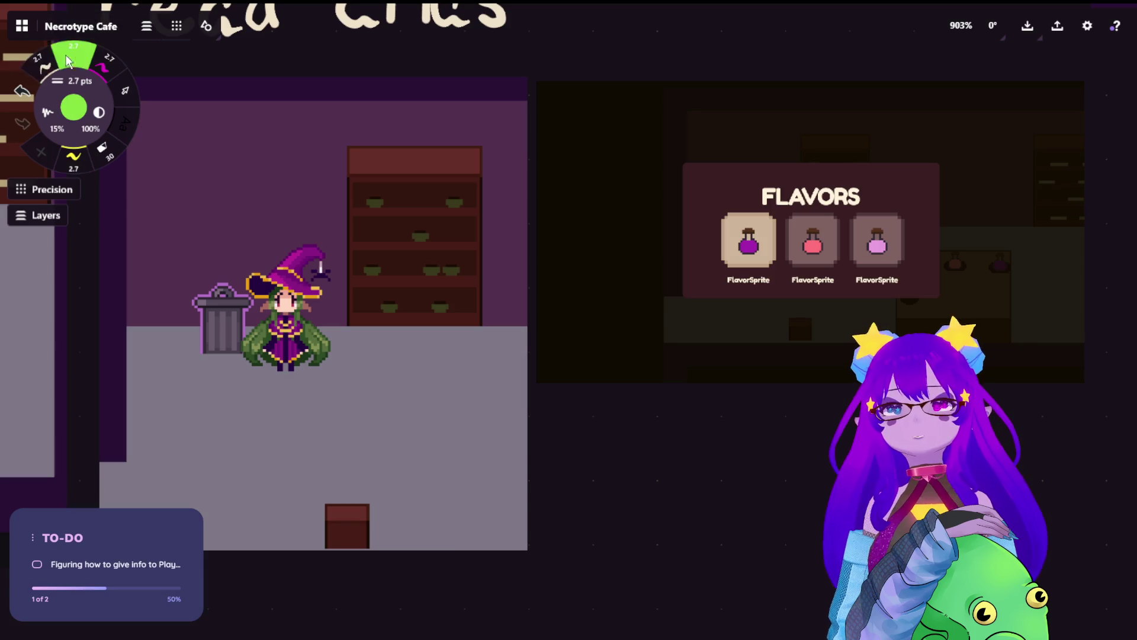
Step: Paint a cream stroke over the FlavorSprite labels, redoing it more neatly
mouse_move(721, 284)
mouse_down()
mouse_move(886, 288)
mouse_move(737, 276)
mouse_move(919, 272)
mouse_up()
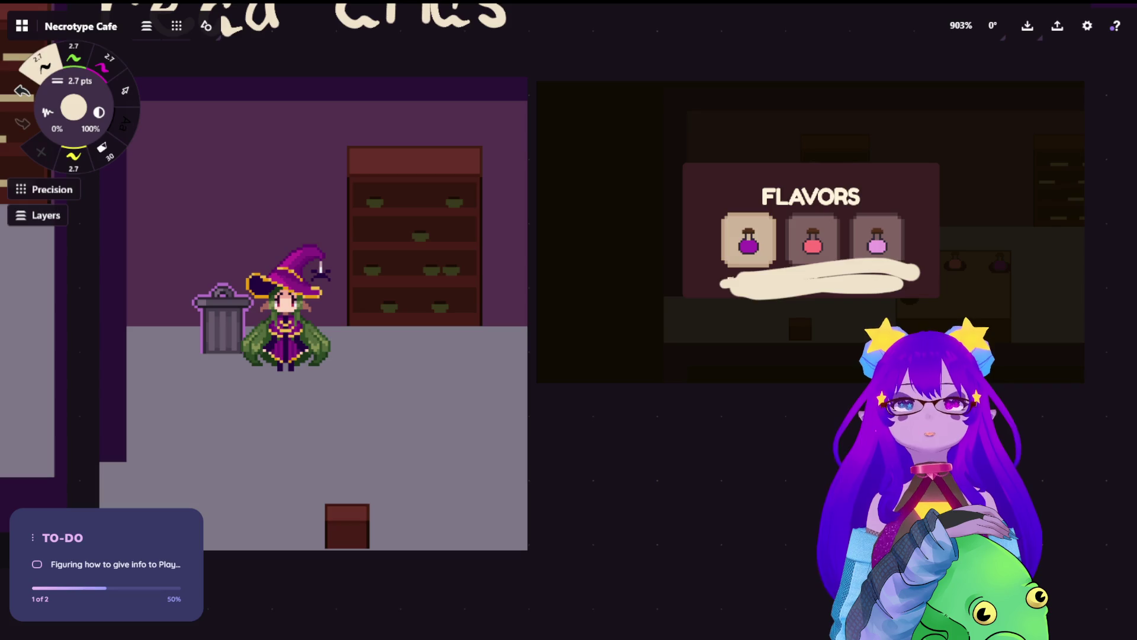
key(ctrl+z)
mouse_move(728, 283)
mouse_down()
mouse_move(900, 278)
mouse_move(721, 283)
mouse_up()
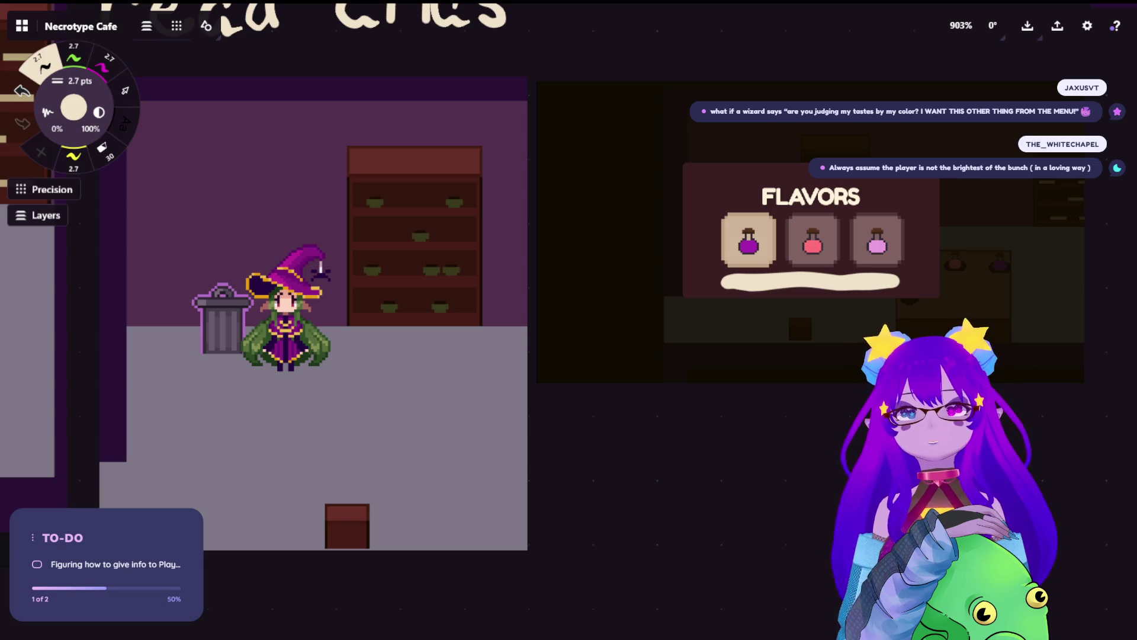
Step: Scroll the board right to frame the Flavors-menu screenshot
scroll(280, 325, right, 1)
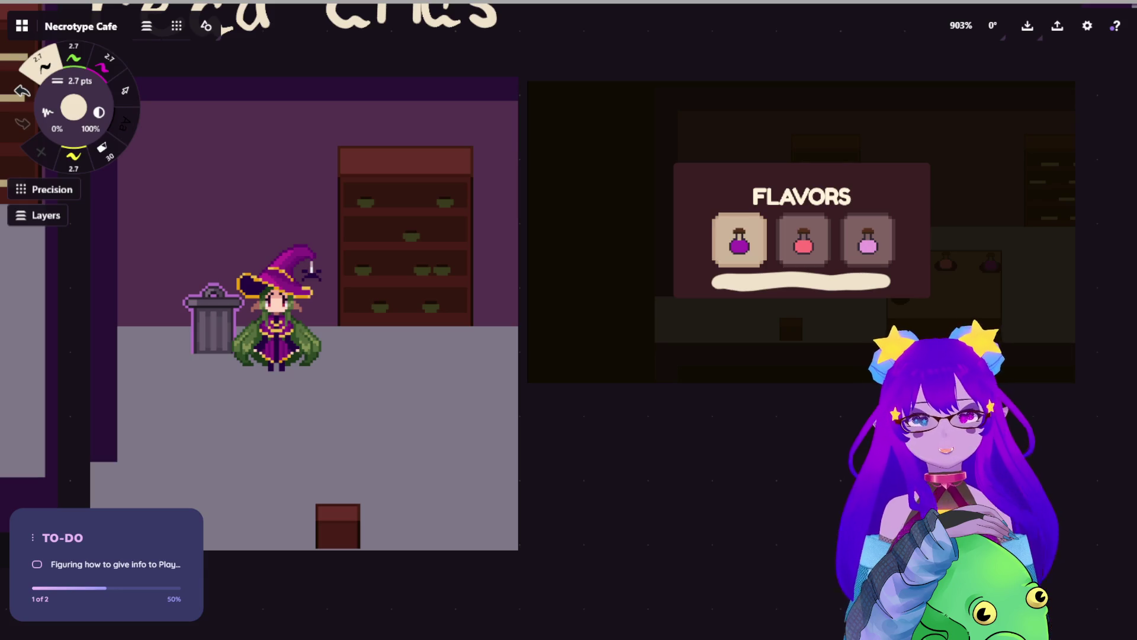
scroll(699, 160, right, 1)
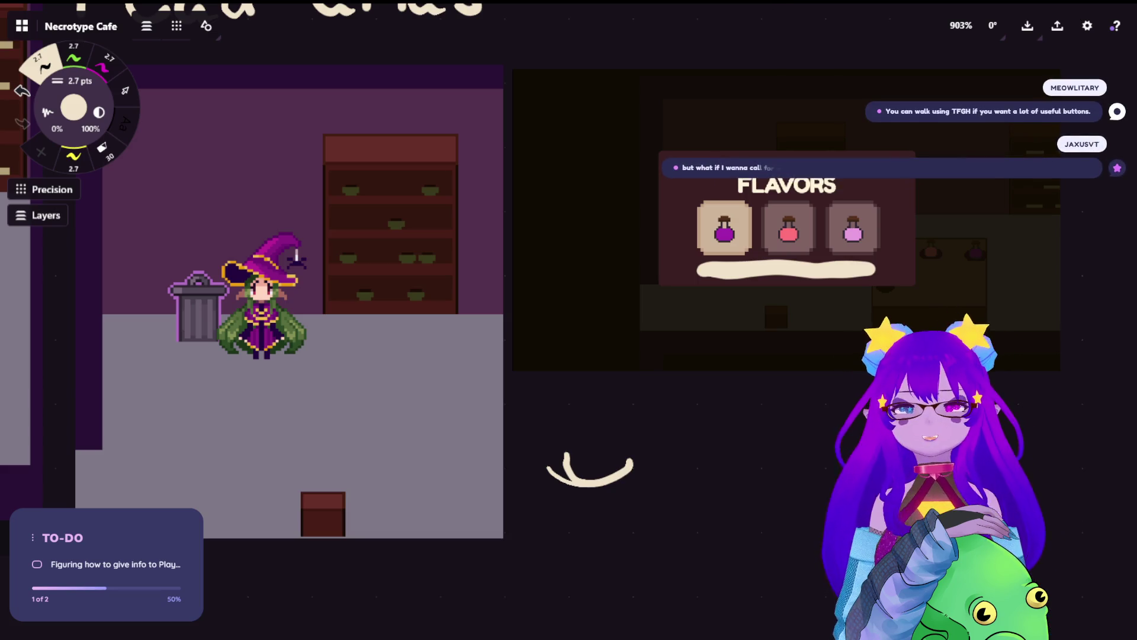
Step: Erase the curved cream stroke below the Flavors menu
drag(773, 296, 744, 255)
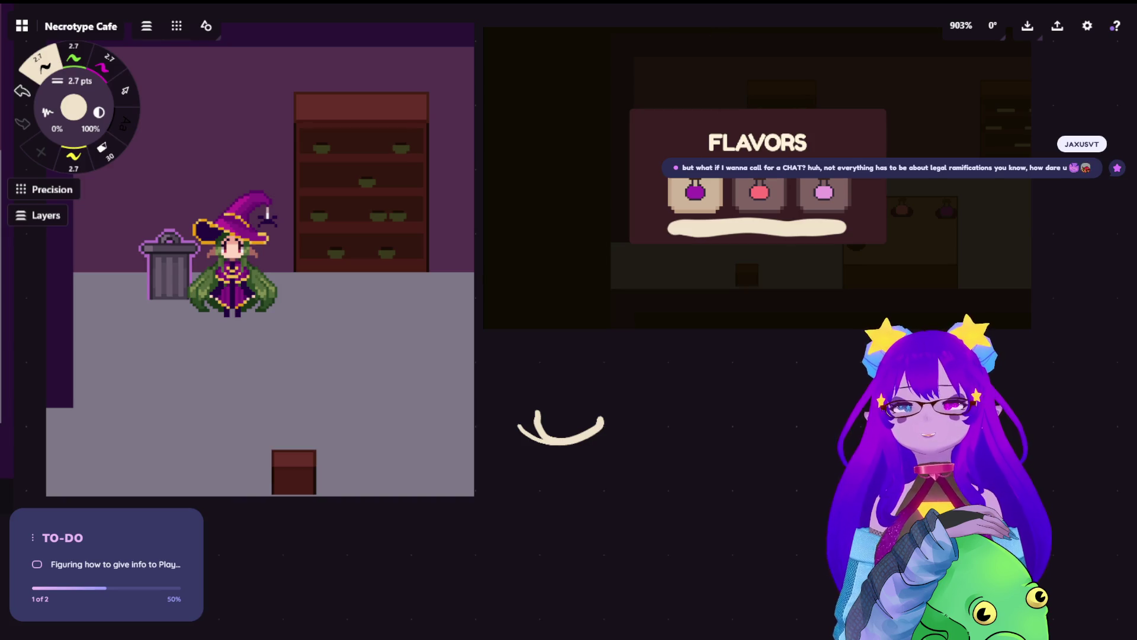
drag(745, 255, 706, 191)
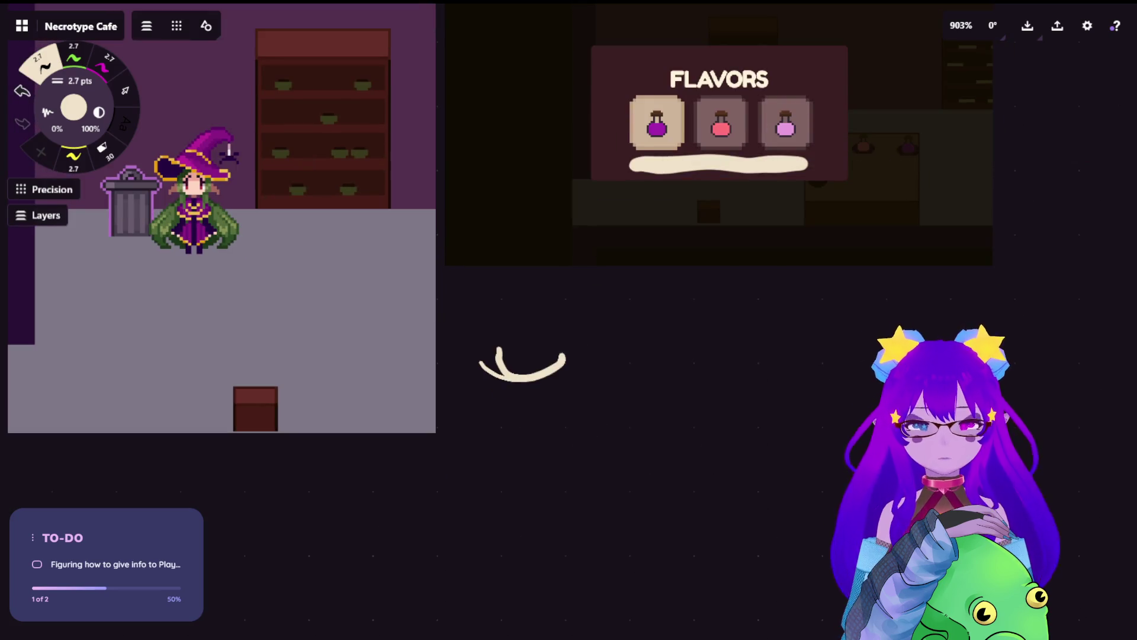
key(e)
mouse_move(482, 365)
mouse_down()
mouse_move(497, 372)
mouse_move(500, 351)
mouse_up()
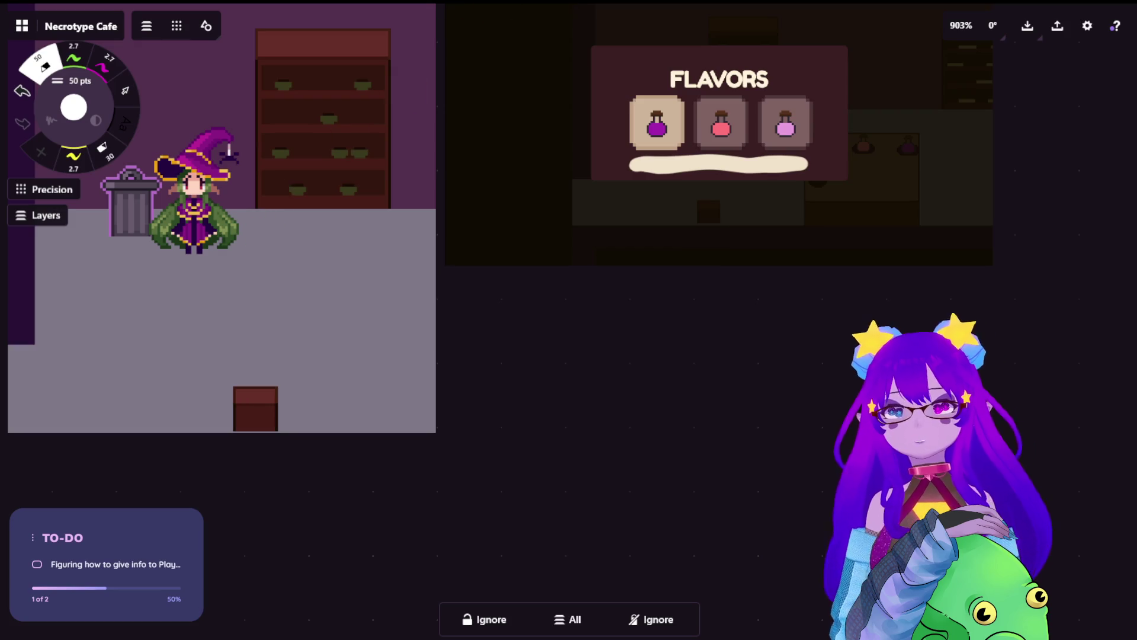
Step: With the thin cream brush, doodle a surprised face flanked by two question marks
click(80, 60)
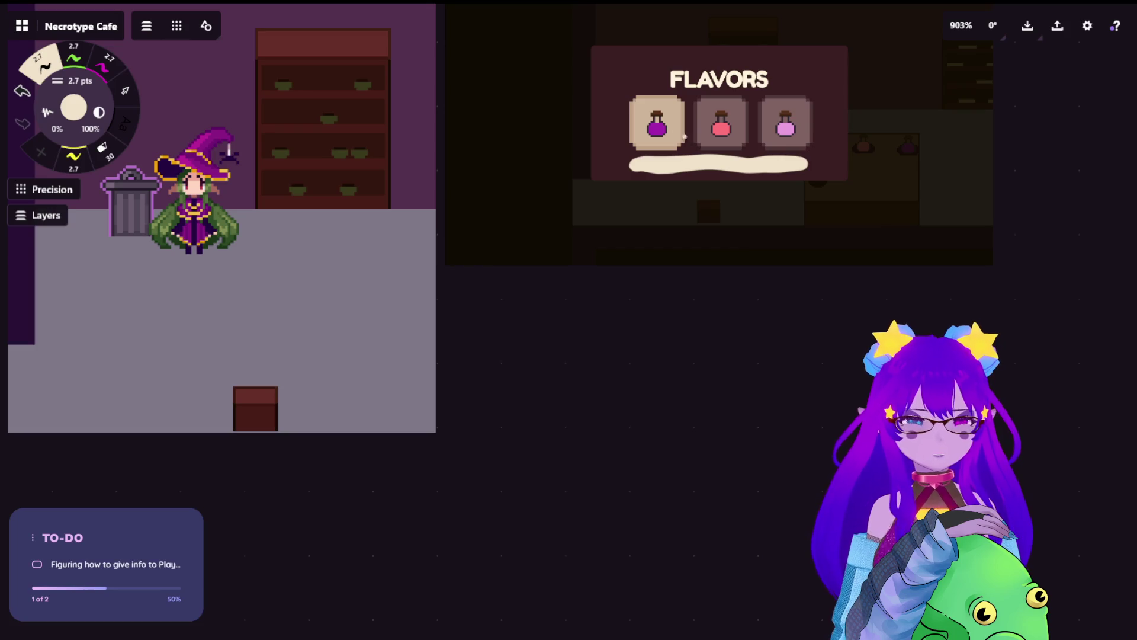
mouse_move(702, 341)
mouse_down()
mouse_move(698, 373)
mouse_move(698, 342)
mouse_move(754, 414)
mouse_move(779, 374)
mouse_move(771, 427)
mouse_up()
key(ctrl+z)
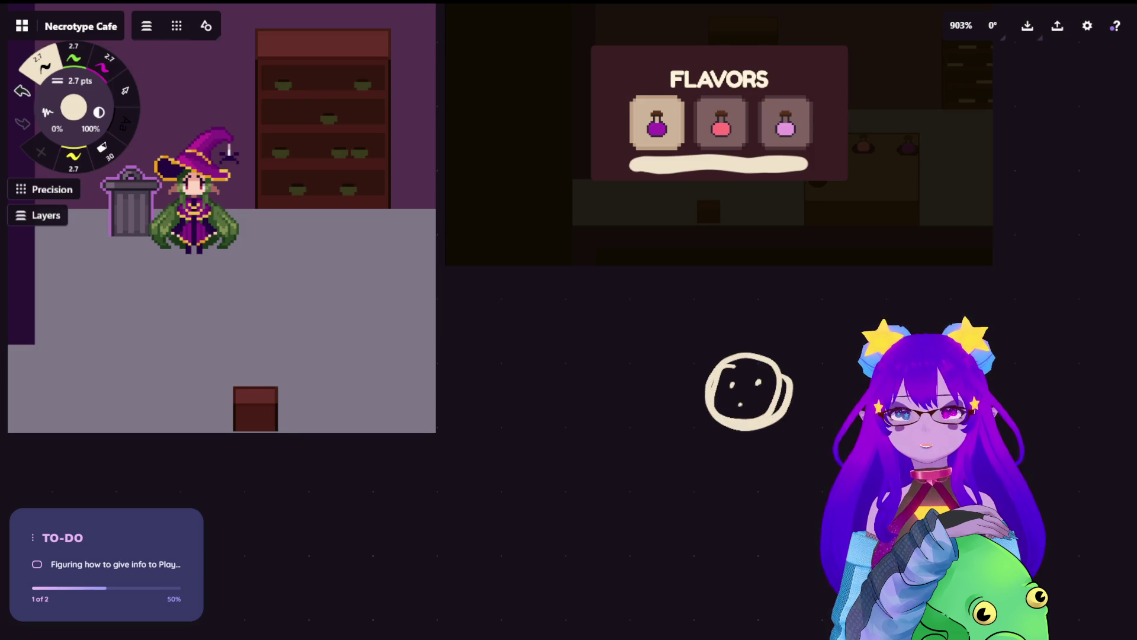
drag(744, 395, 747, 405)
drag(680, 323, 696, 348)
drag(788, 337, 799, 391)
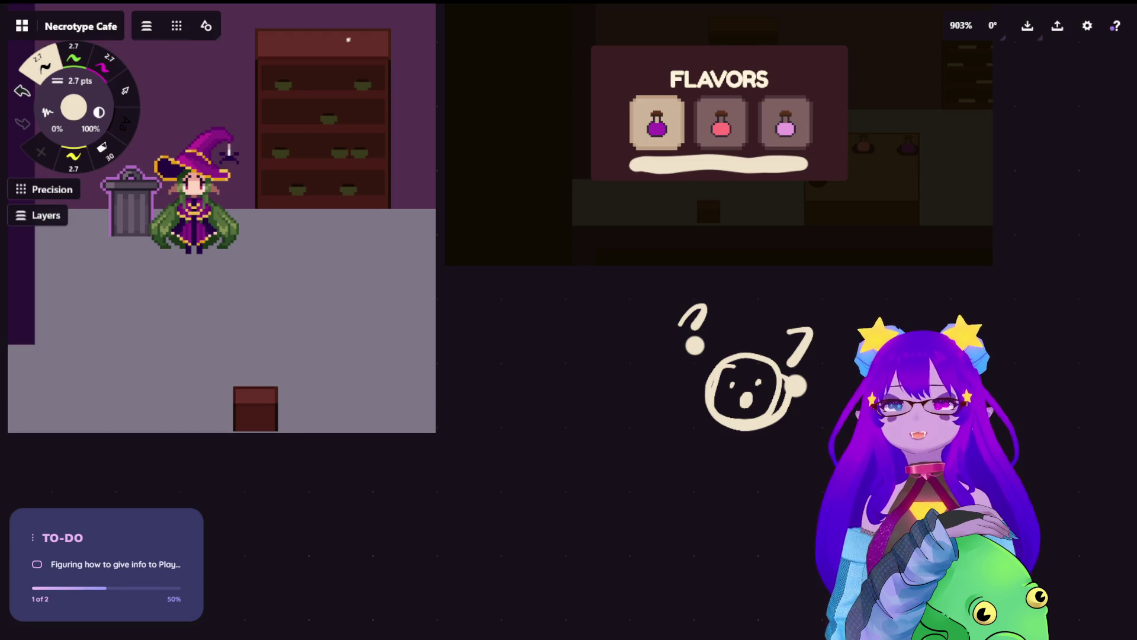
Step: Remove the right-hand question mark and scribble cream over the café floor near the bottom crate
key(ctrl+z)
drag(706, 191, 688, 292)
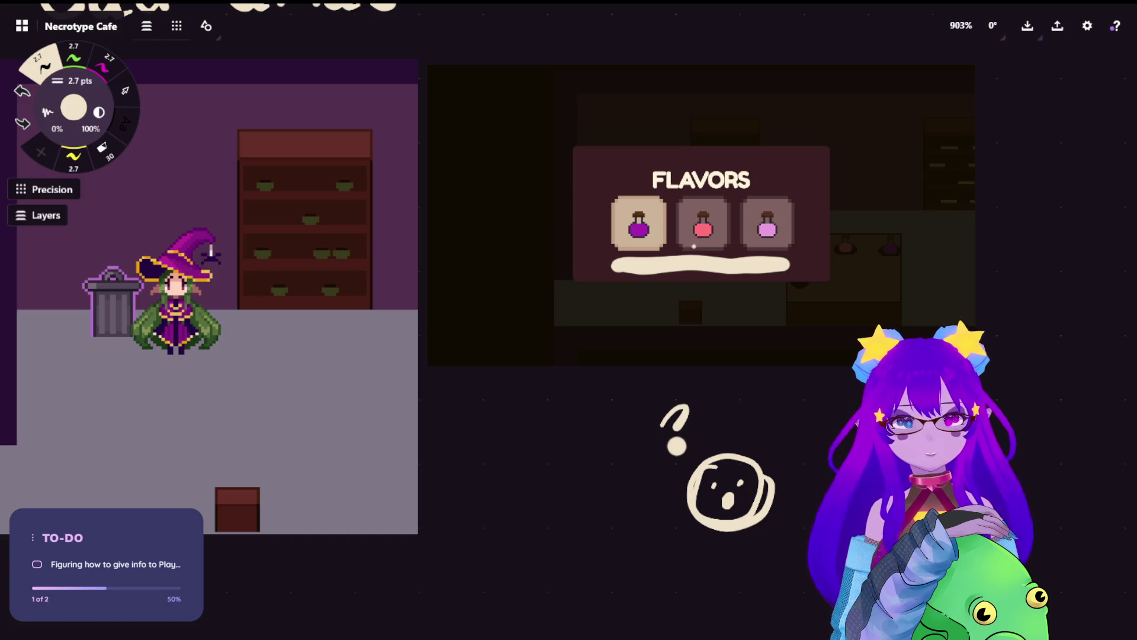
drag(663, 314, 794, 291)
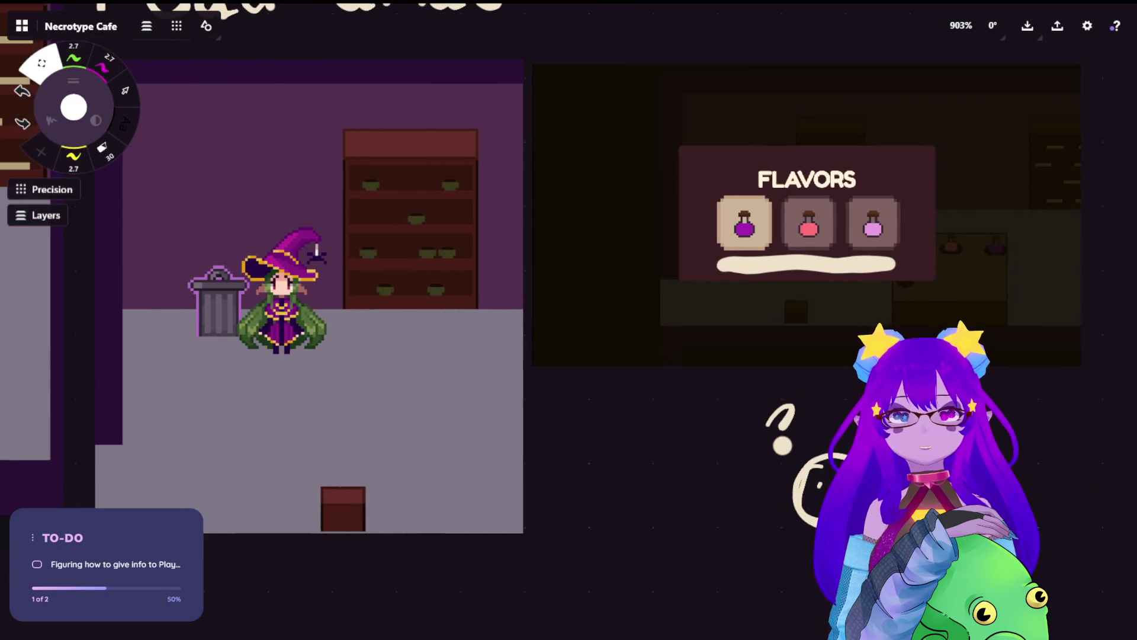
drag(681, 323, 692, 292)
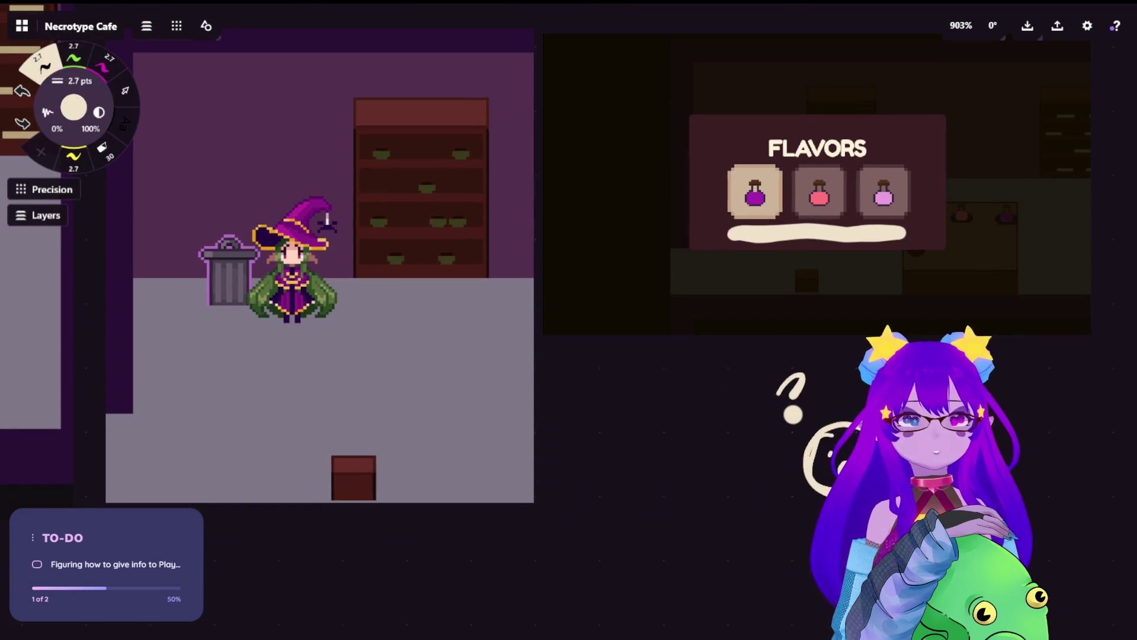
mouse_move(226, 471)
mouse_down()
mouse_move(226, 506)
mouse_move(419, 459)
mouse_move(498, 467)
mouse_move(494, 508)
mouse_move(198, 510)
mouse_move(370, 465)
mouse_move(438, 461)
mouse_move(471, 474)
mouse_up()
mouse_move(296, 498)
mouse_down()
mouse_move(533, 409)
mouse_move(337, 533)
mouse_up()
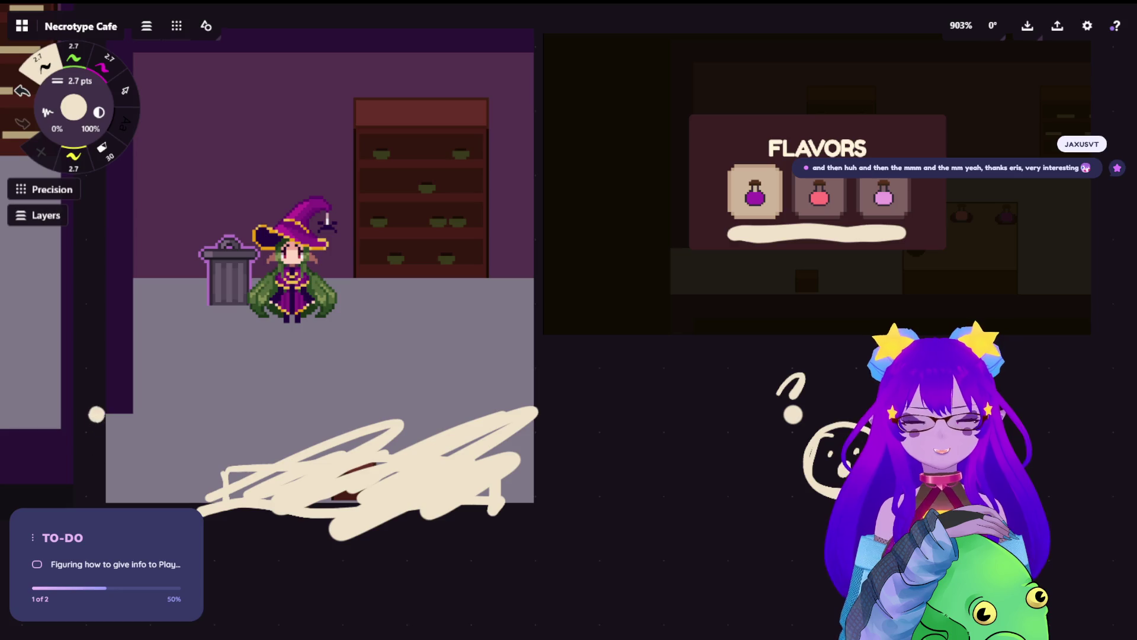
Step: Select the café-floor scribble and recolour it with the yellow swatch
scroll(79, 412, down, 5)
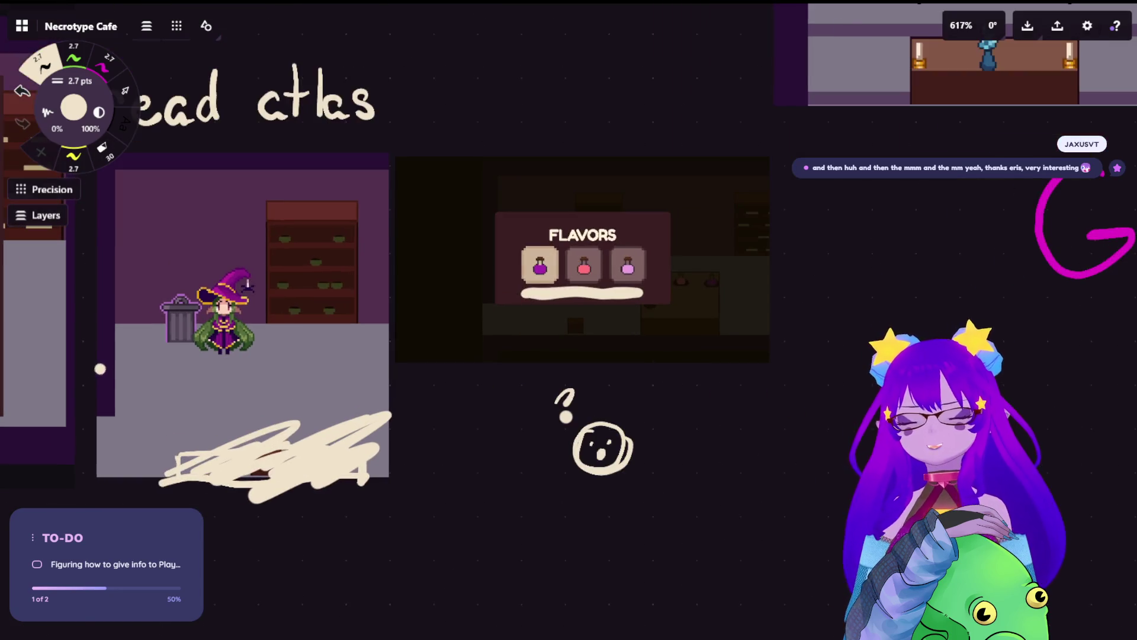
scroll(414, 259, up, 2)
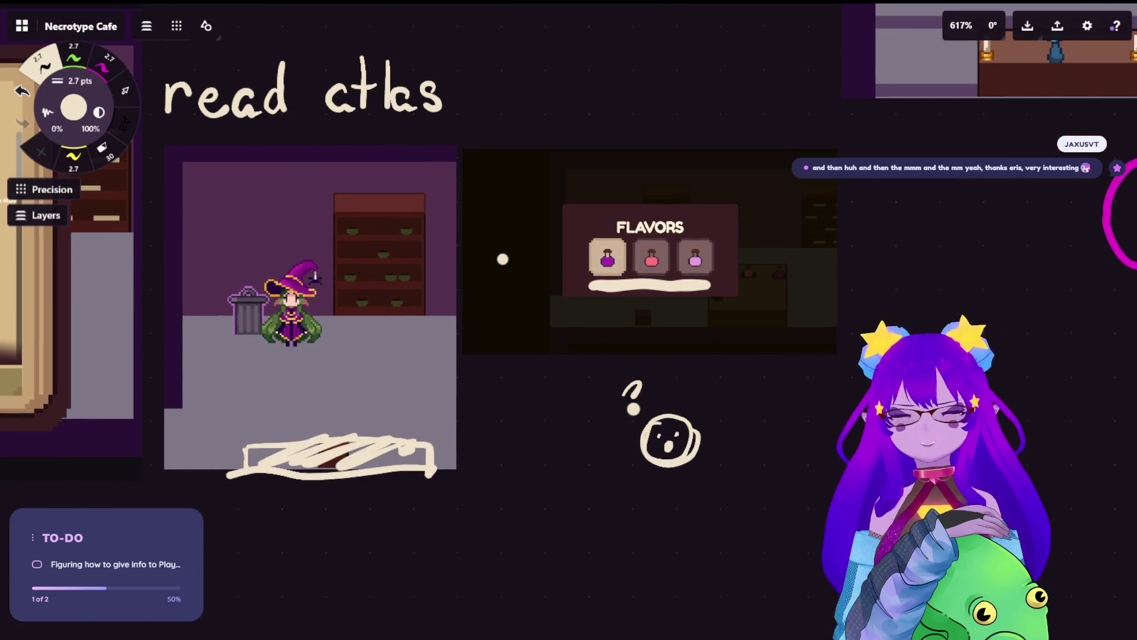
drag(520, 271, 739, 268)
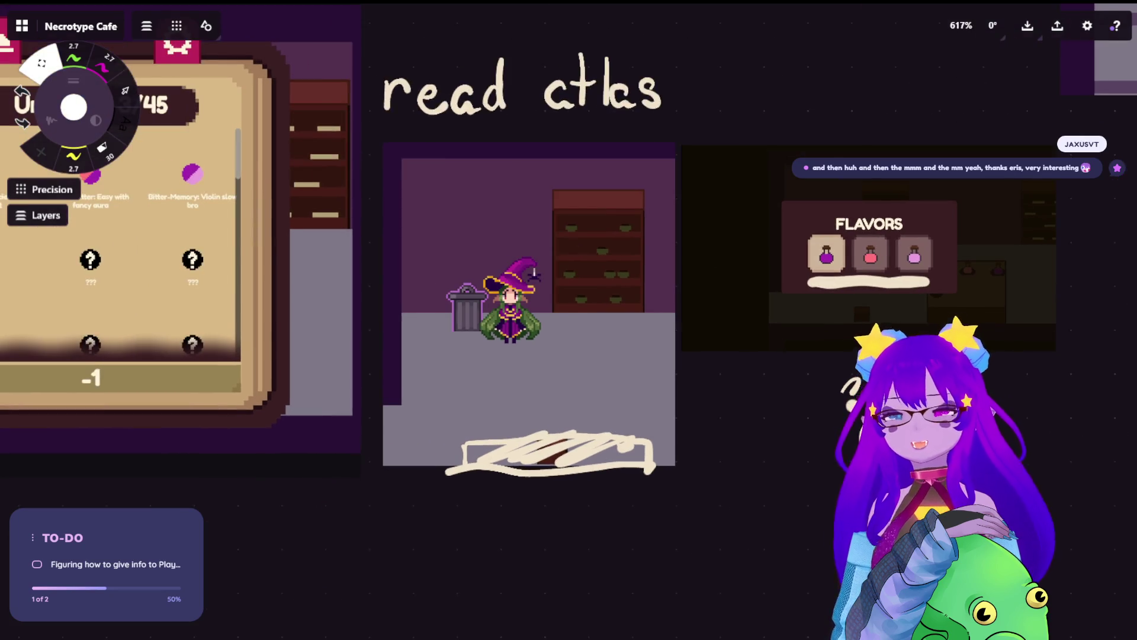
drag(786, 317, 771, 203)
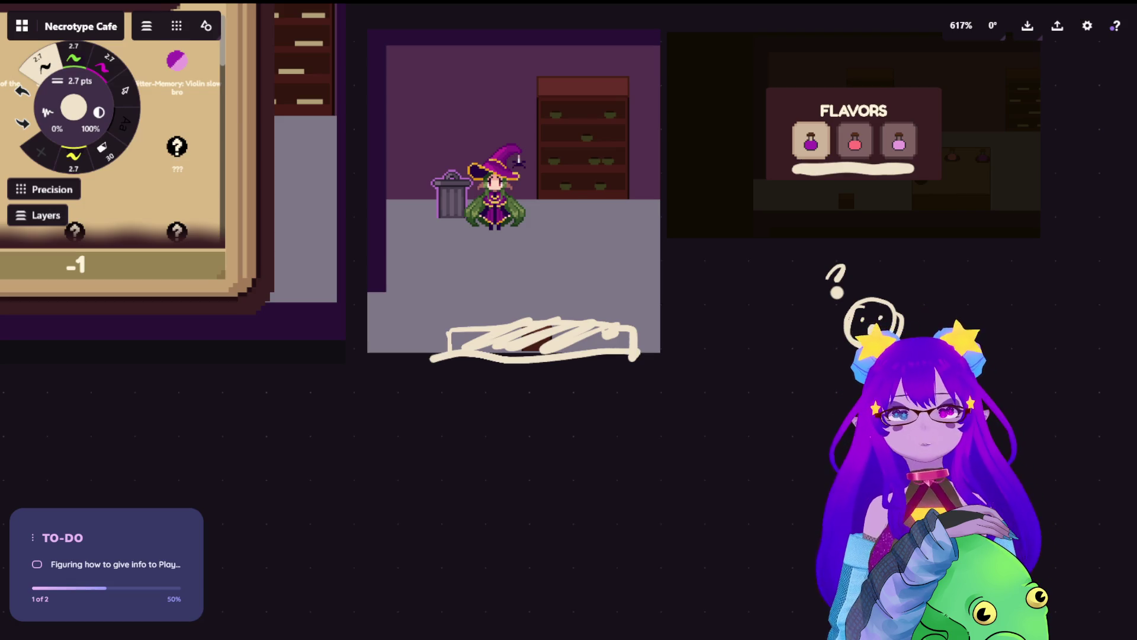
scroll(751, 186, right, 3)
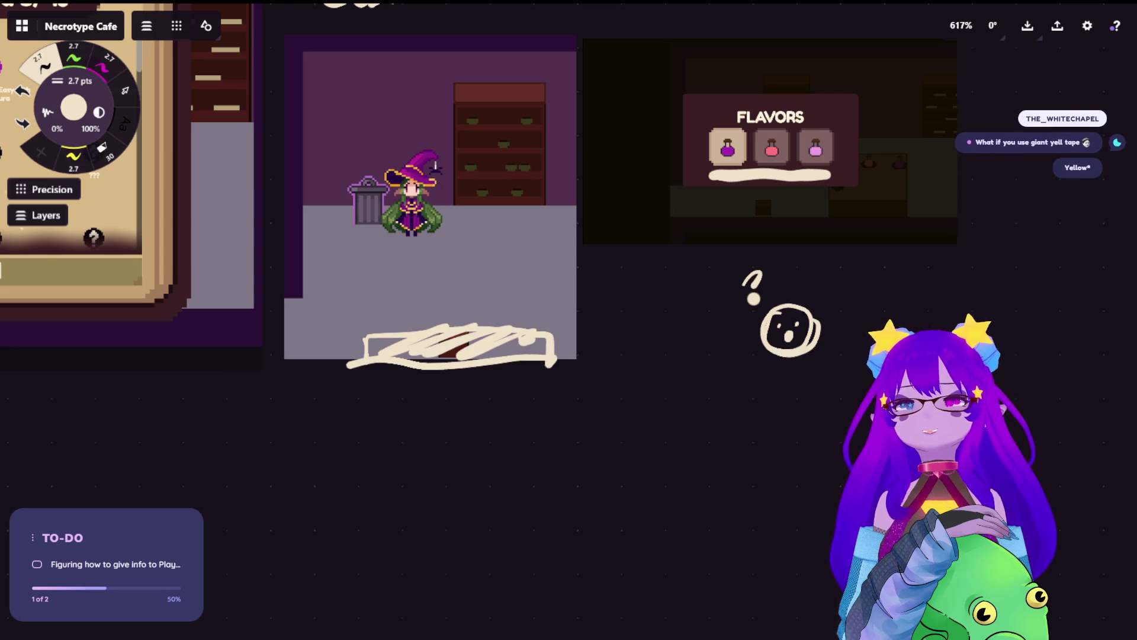
click(73, 157)
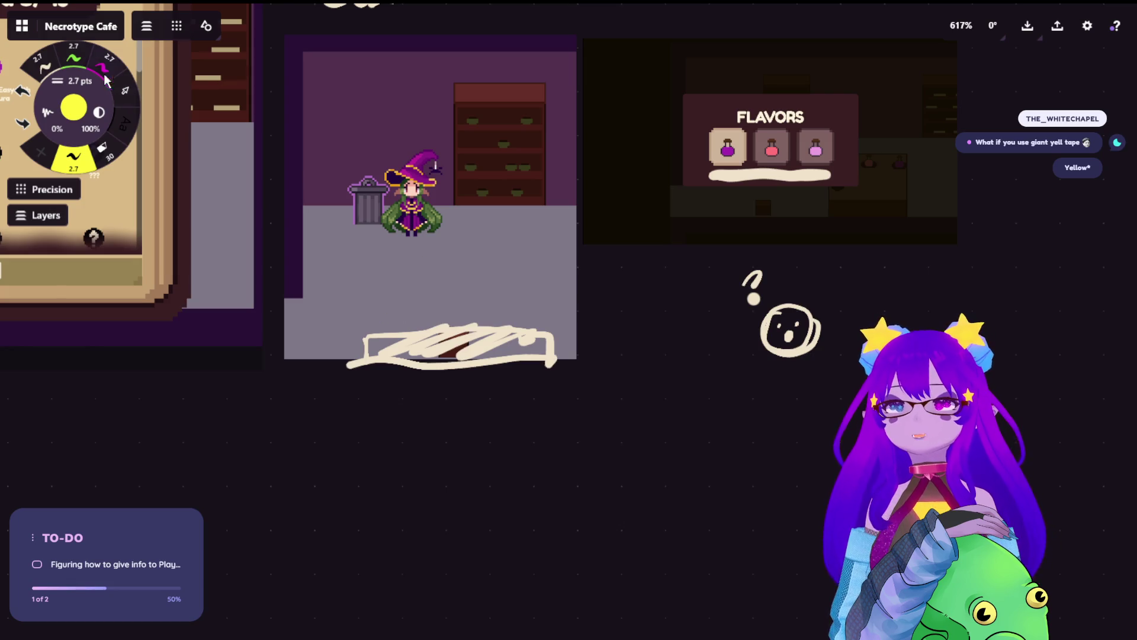
key(s)
click(544, 324)
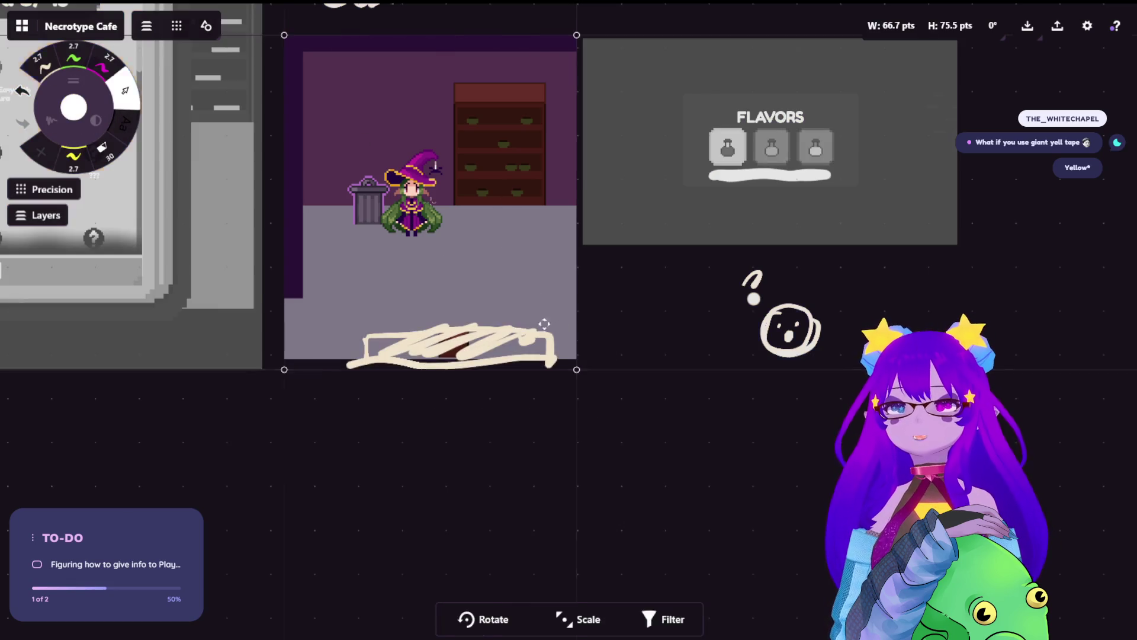
click(73, 157)
click(598, 382)
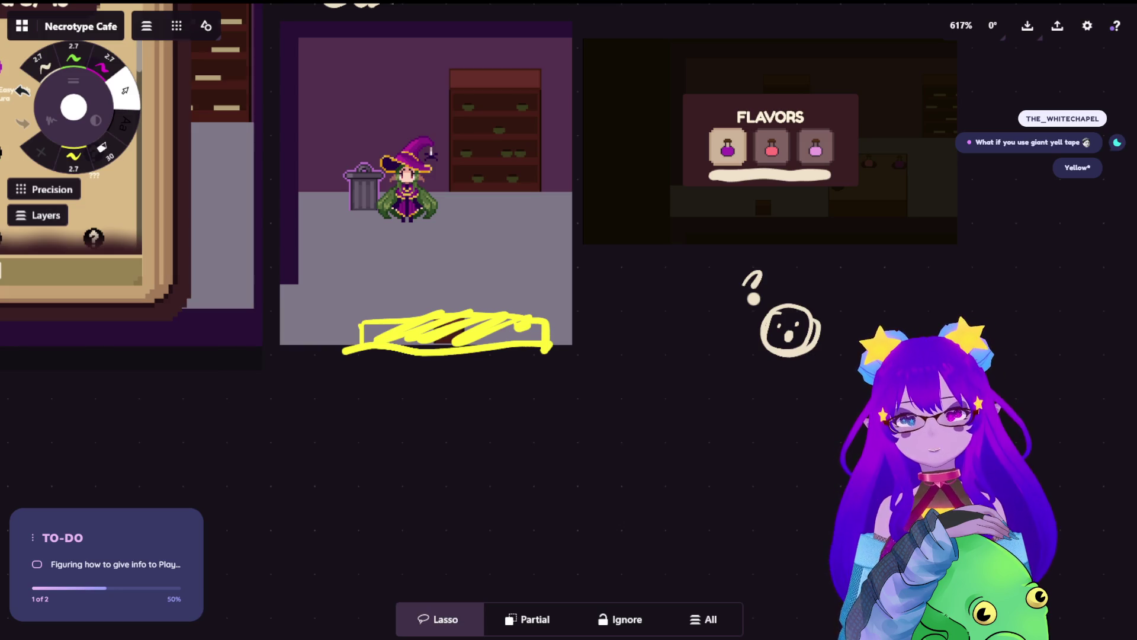
Step: Zoom and pan to center the witch in the café screenshot
scroll(825, 57, up, 5)
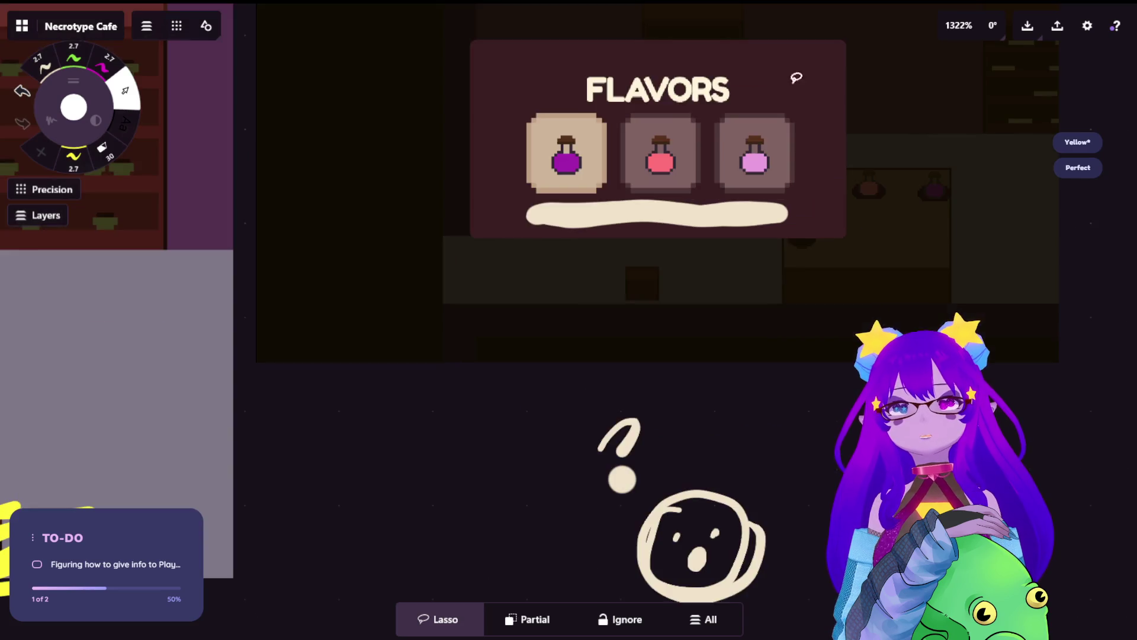
scroll(825, 56, up, 5)
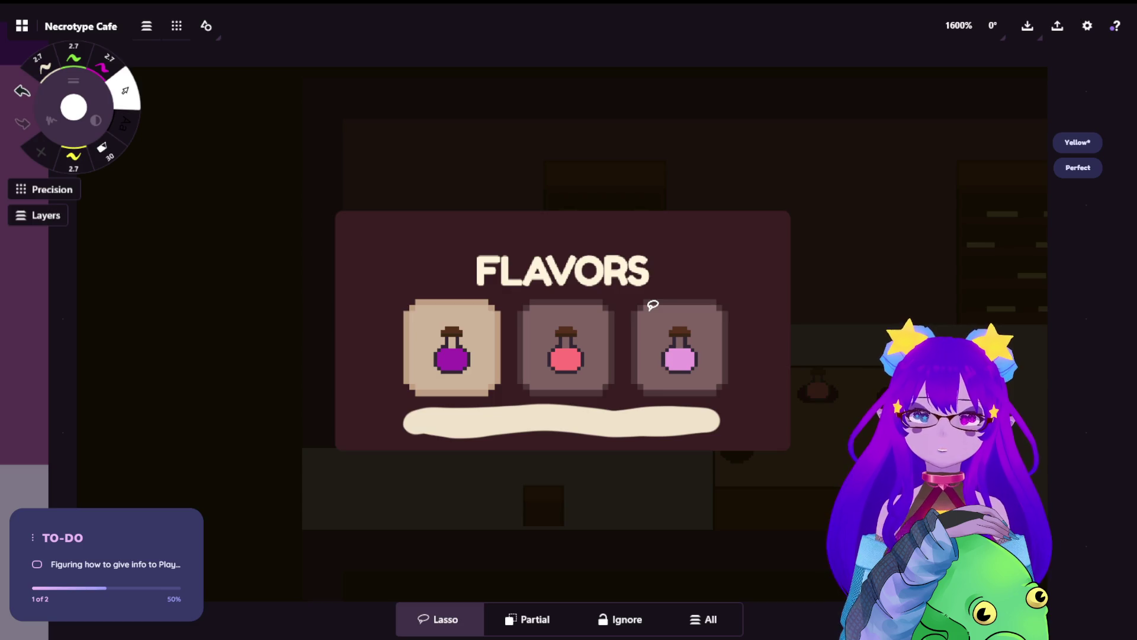
scroll(653, 305, down, 5)
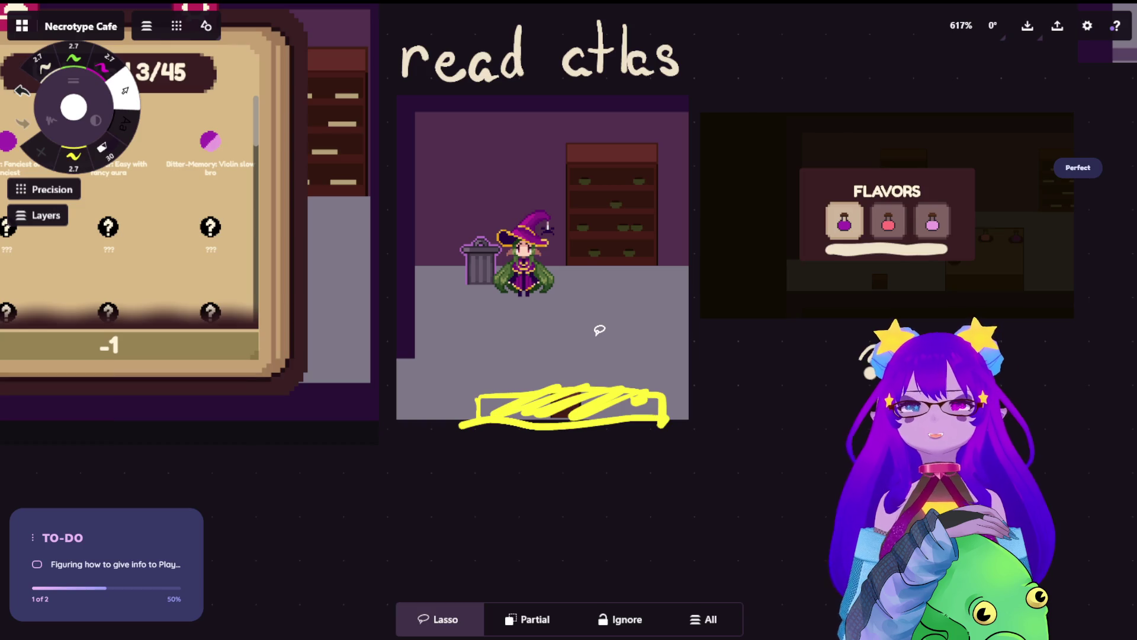
scroll(417, 202, up, 4)
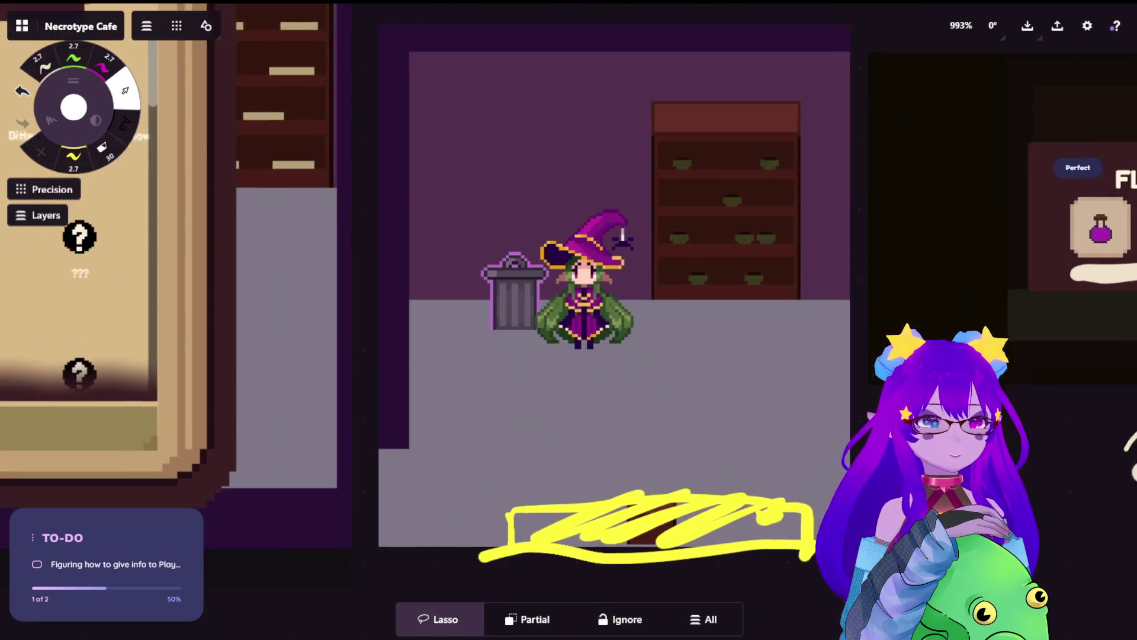
drag(528, 248, 479, 176)
Step: Draw a green box above the witch with a letter mark inside it
key(1)
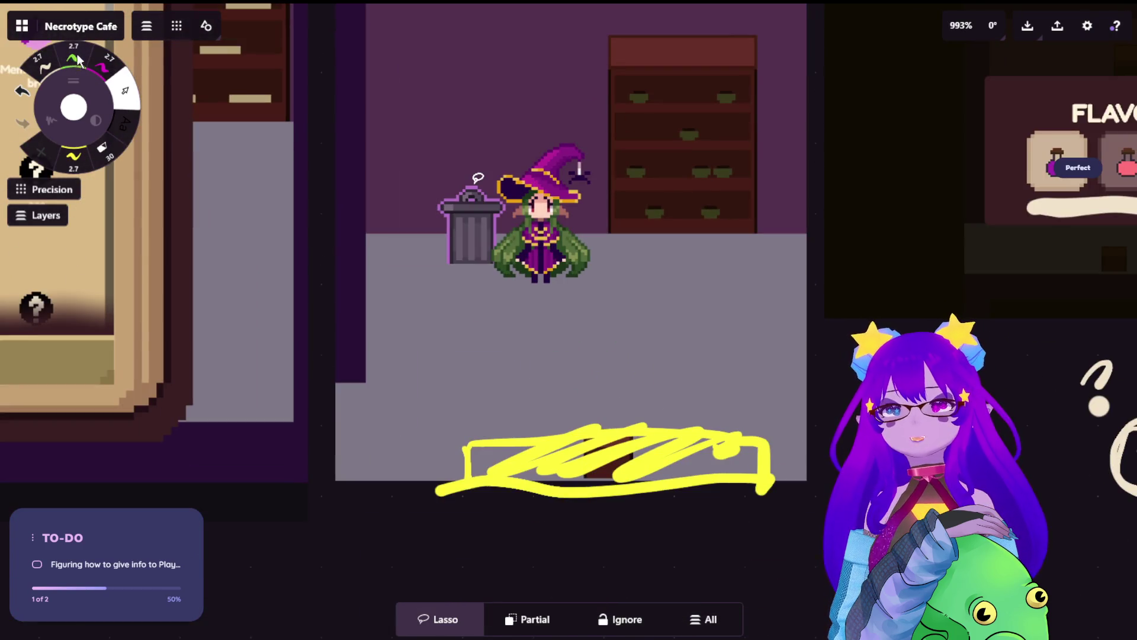
scroll(491, 181, up, 3)
mouse_move(500, 169)
mouse_down()
mouse_move(499, 195)
mouse_move(619, 194)
mouse_up()
mouse_move(500, 167)
mouse_down()
mouse_move(628, 166)
mouse_move(630, 199)
mouse_up()
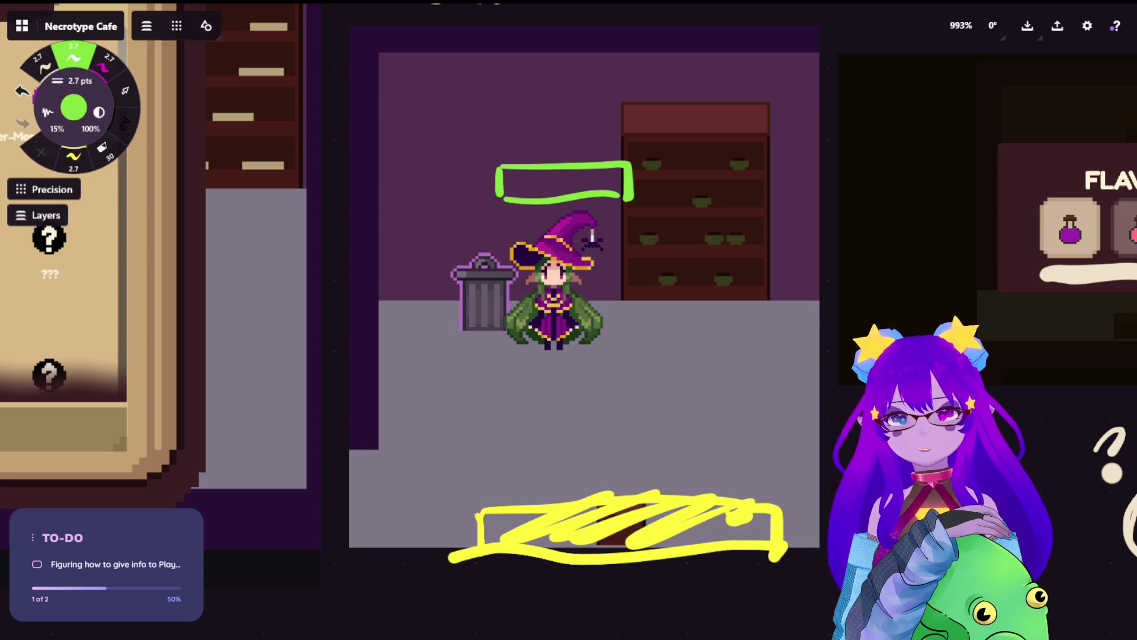
mouse_move(556, 174)
mouse_down()
mouse_move(556, 191)
mouse_move(572, 192)
mouse_up()
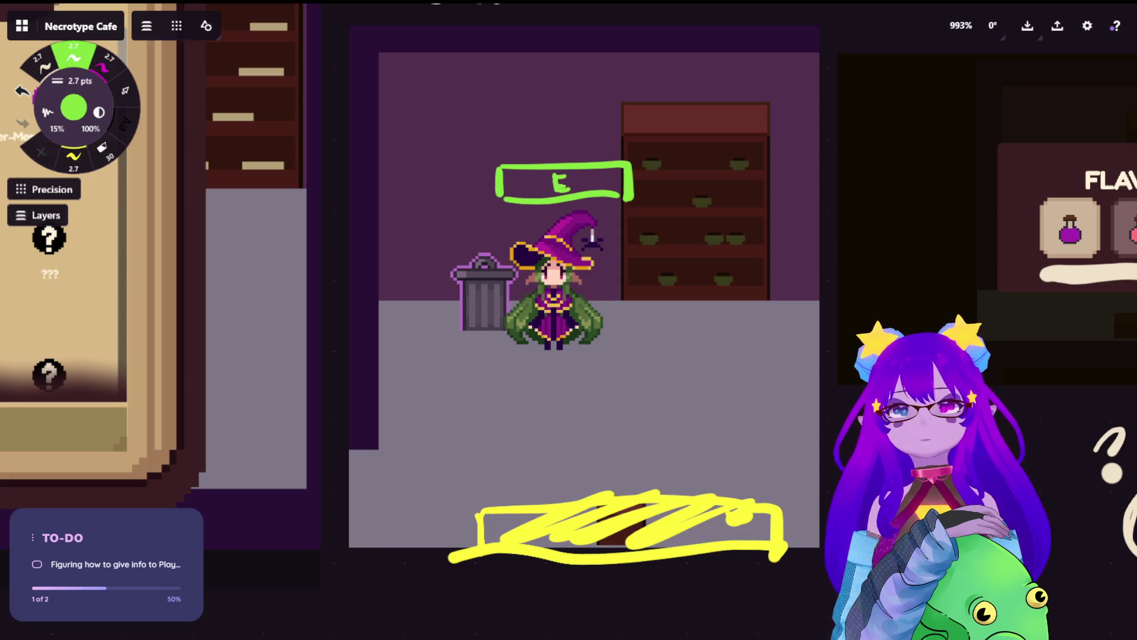
Step: Add a green down arrow above the shelf and undo a stray wavy floor line
mouse_move(696, 73)
mouse_down()
mouse_move(697, 89)
mouse_move(679, 83)
mouse_move(713, 83)
mouse_up()
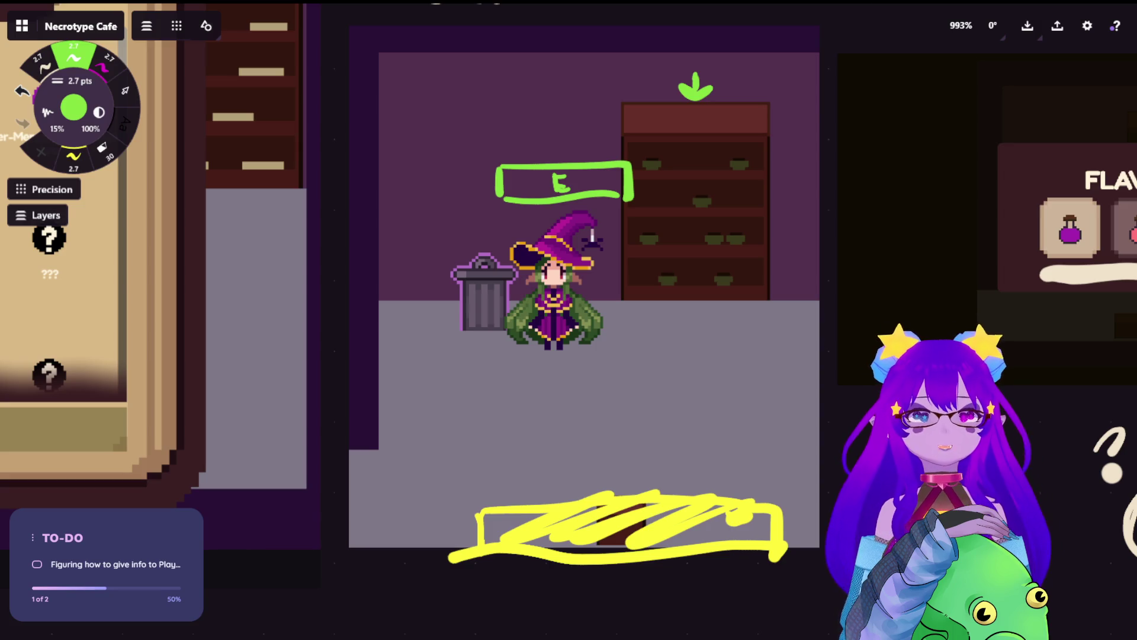
drag(360, 459, 827, 416)
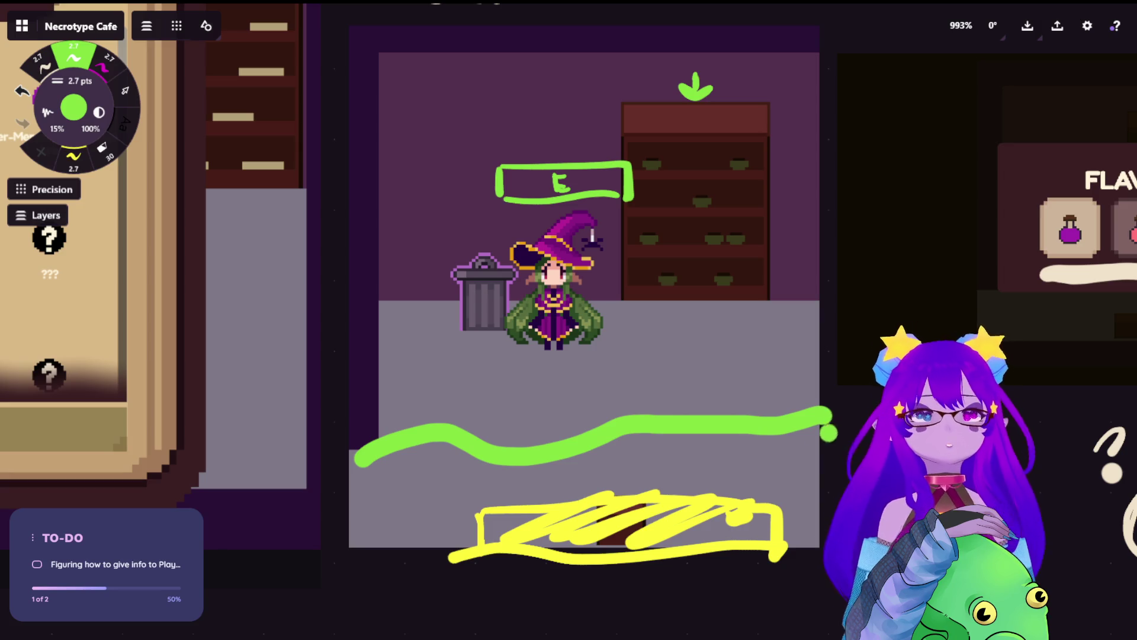
key(ctrl+z)
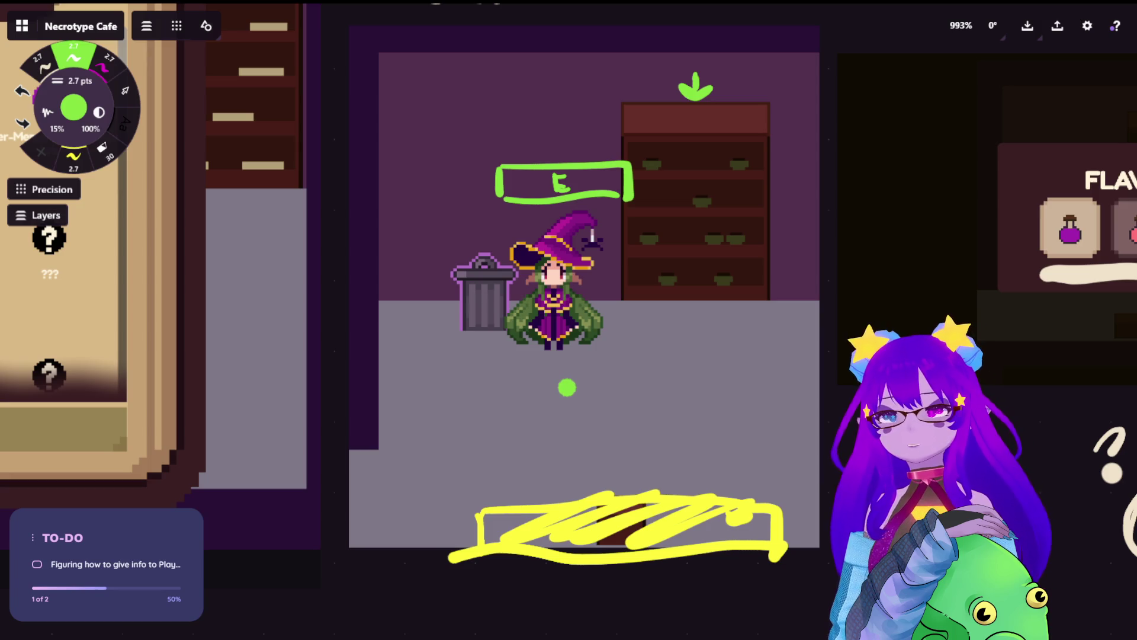
scroll(566, 388, down, 3)
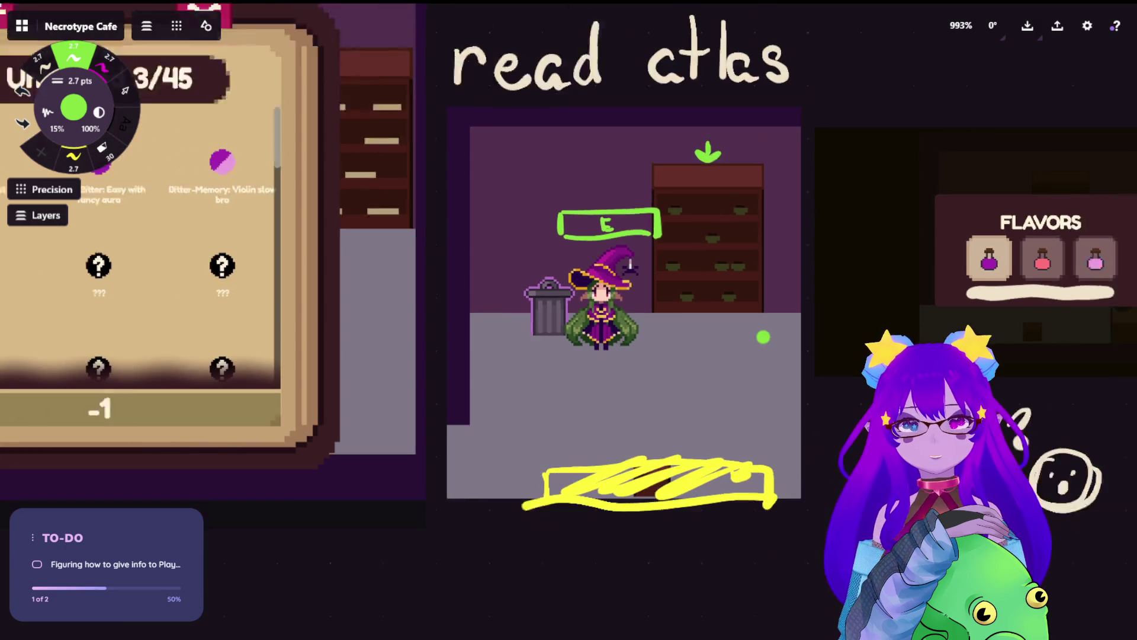
Step: Pan over to the Necromancer book screenshot and underline its Bitter-Bitter entry in yellow
scroll(356, 225, right, 3)
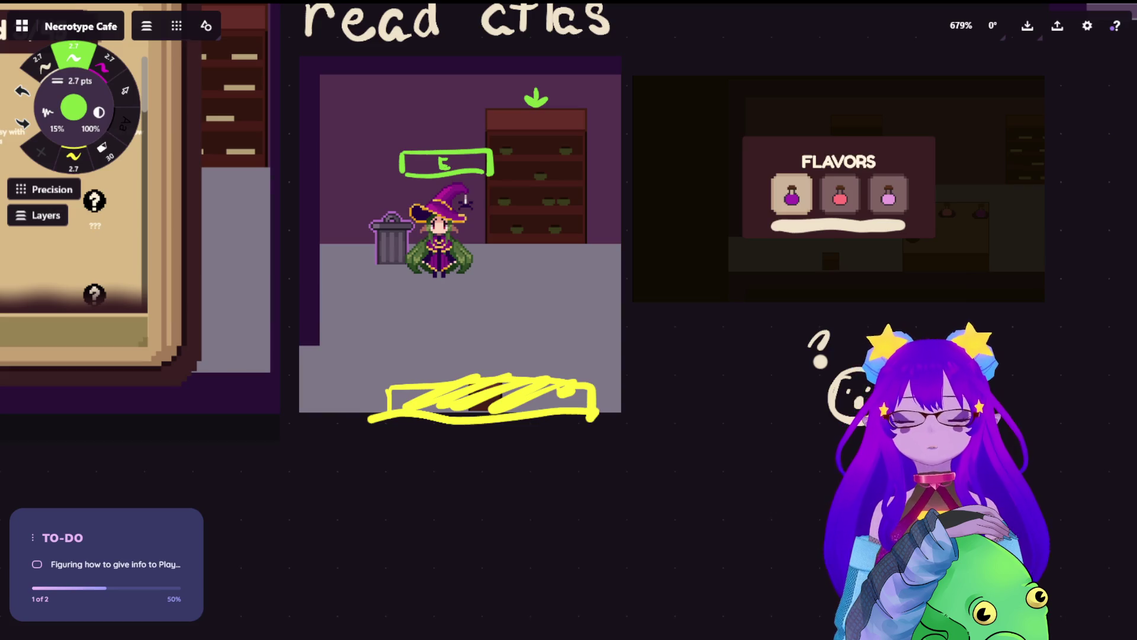
scroll(865, 195, up, 5)
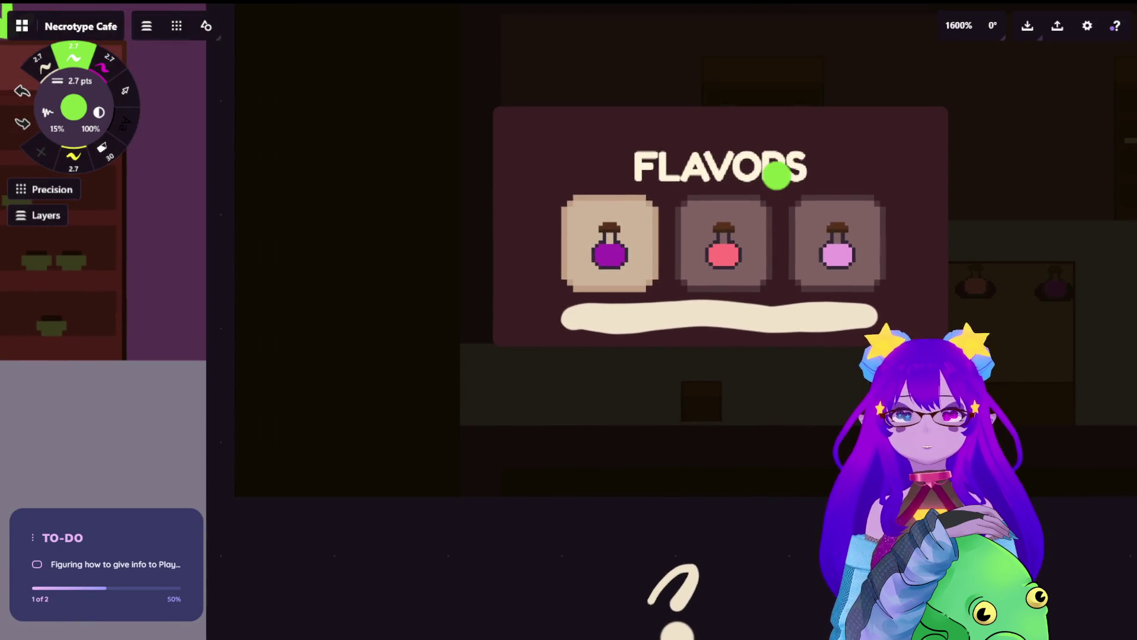
scroll(590, 274, down, 3)
scroll(590, 274, down, 2)
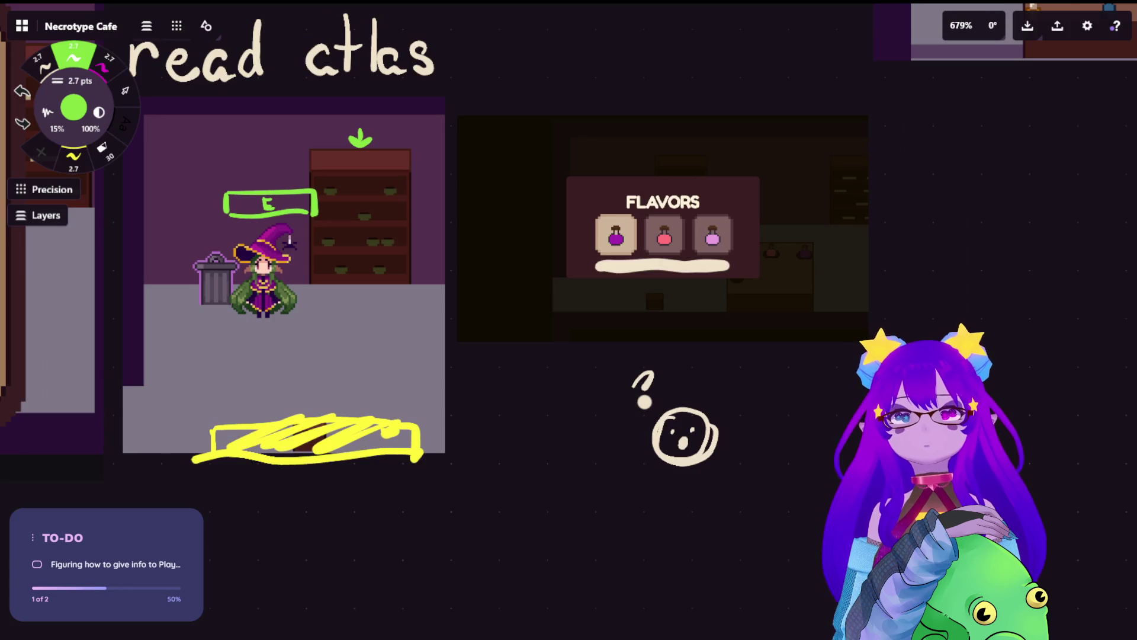
scroll(580, 237, left, 5)
scroll(627, 262, up, 2)
scroll(627, 263, left, 10)
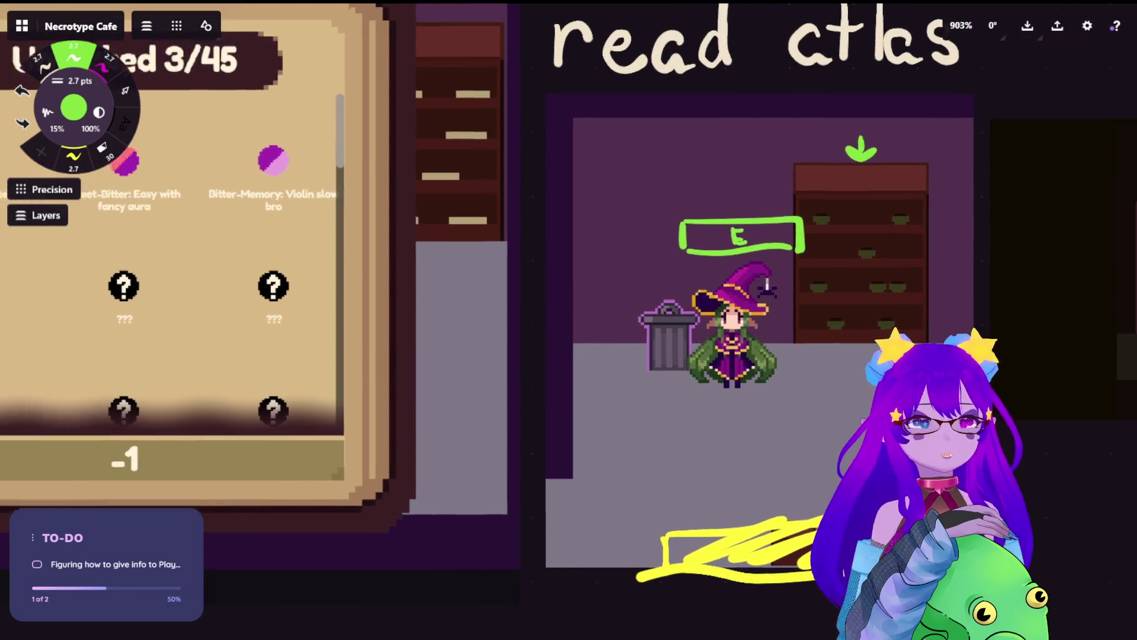
scroll(644, 361, up, 1)
scroll(644, 361, right, 1)
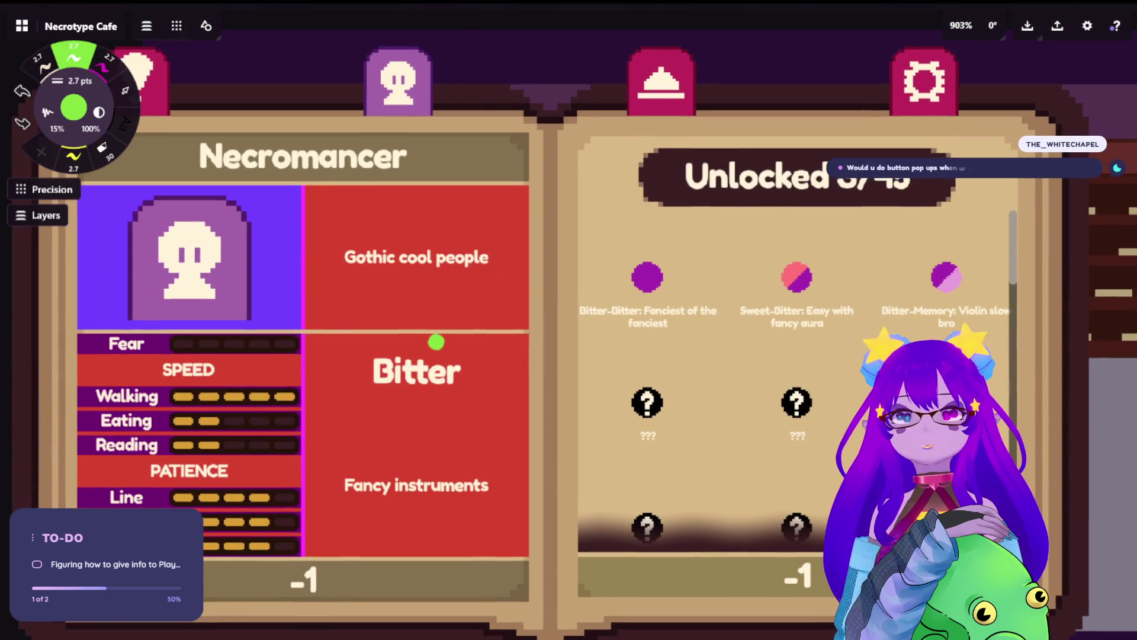
scroll(434, 340, down, 2)
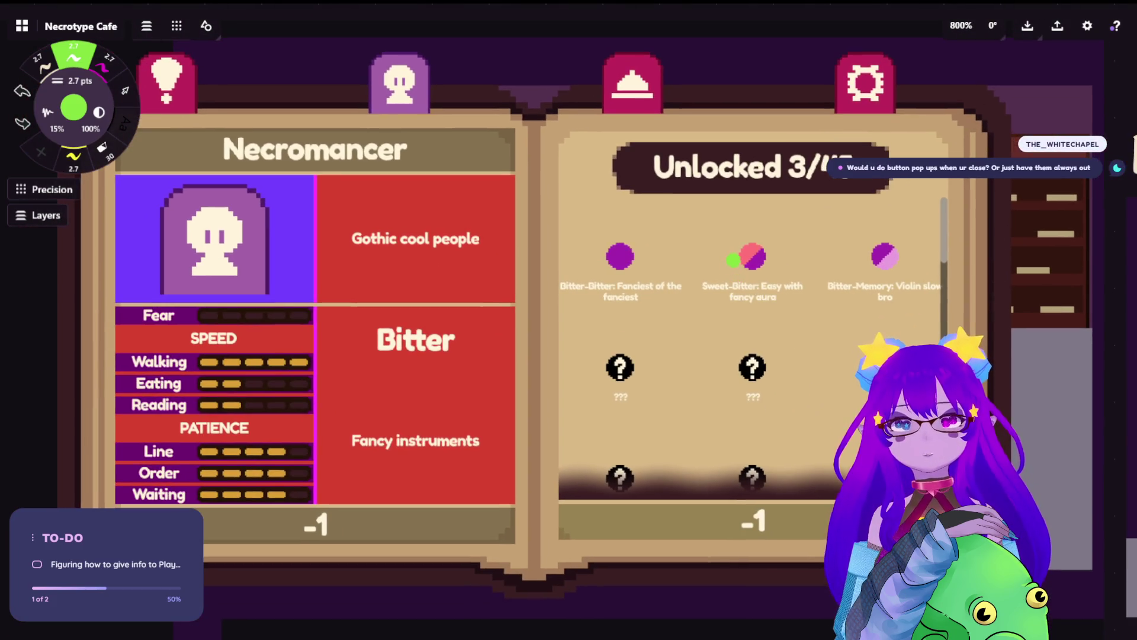
key(2)
drag(576, 315, 801, 317)
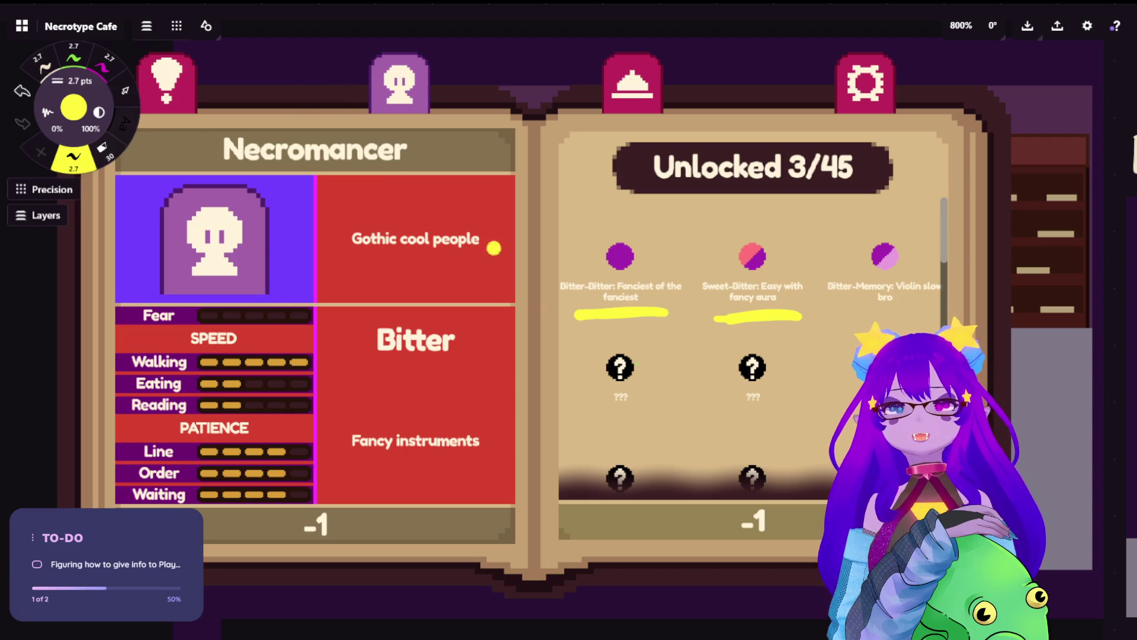
Step: Pan the board up to the top of the Unlocked 3/45 page, then back to the Necromancer page
mouse_move(574, 253)
mouse_down()
mouse_move(504, 219)
mouse_move(427, 113)
mouse_up()
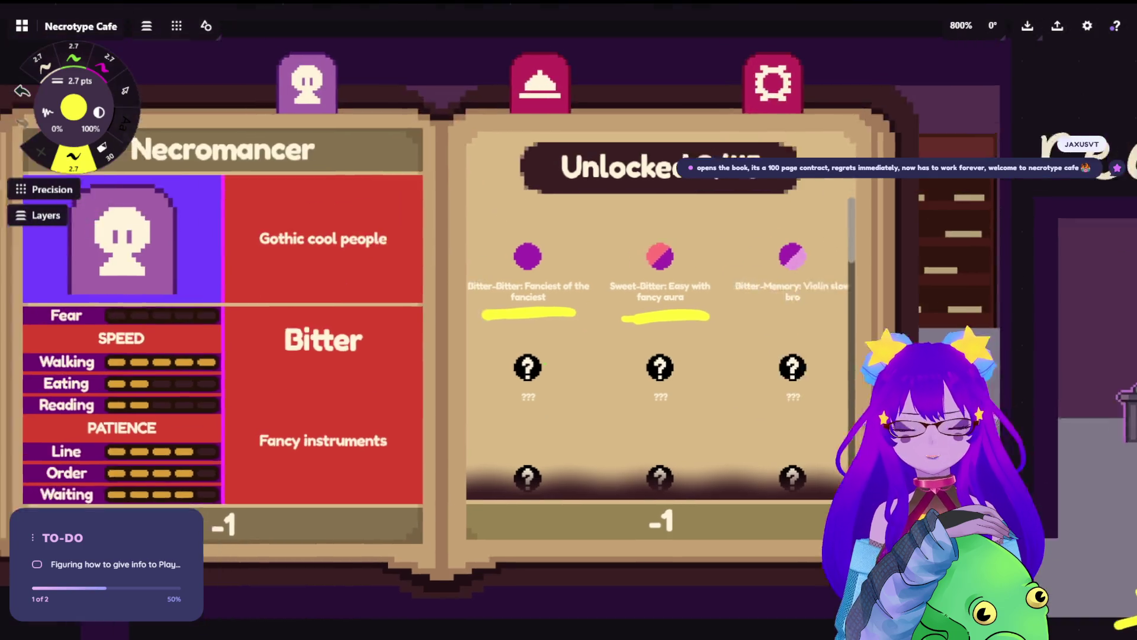
drag(317, 153, 482, 268)
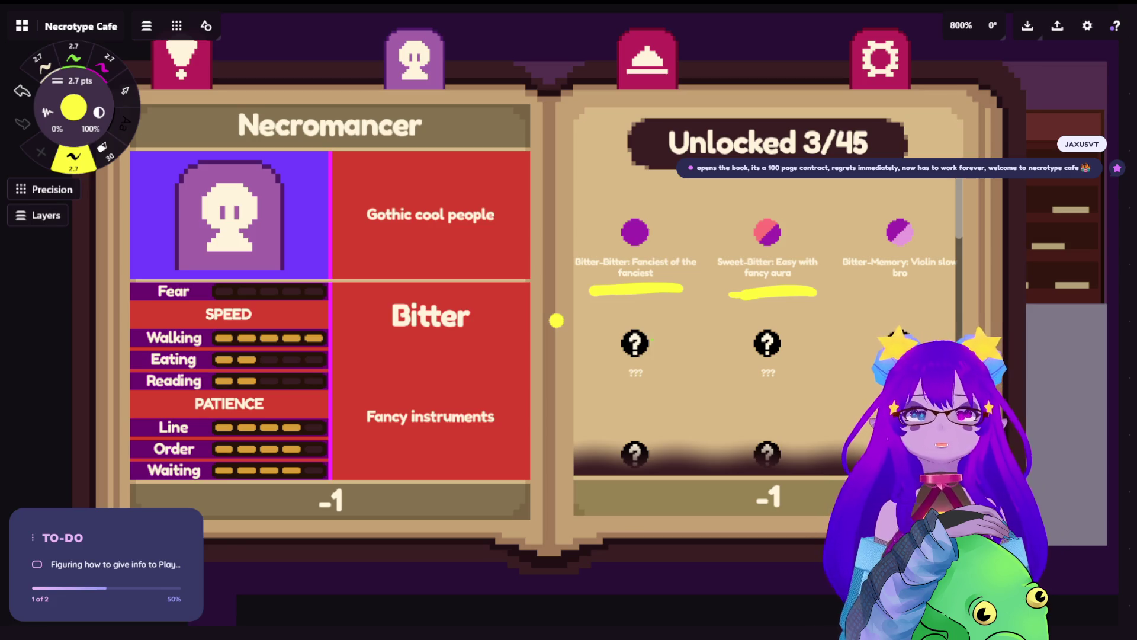
scroll(622, 231, down, 2)
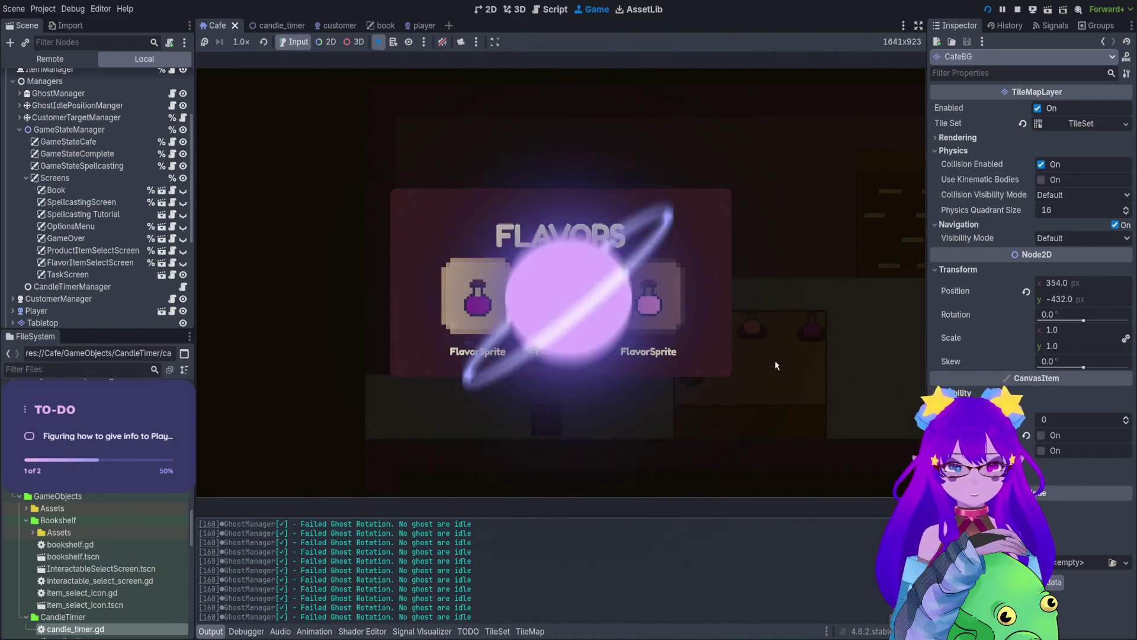
Step: Close the Flavors popup and walk the witch between the trash can, table and counter
key(Return)
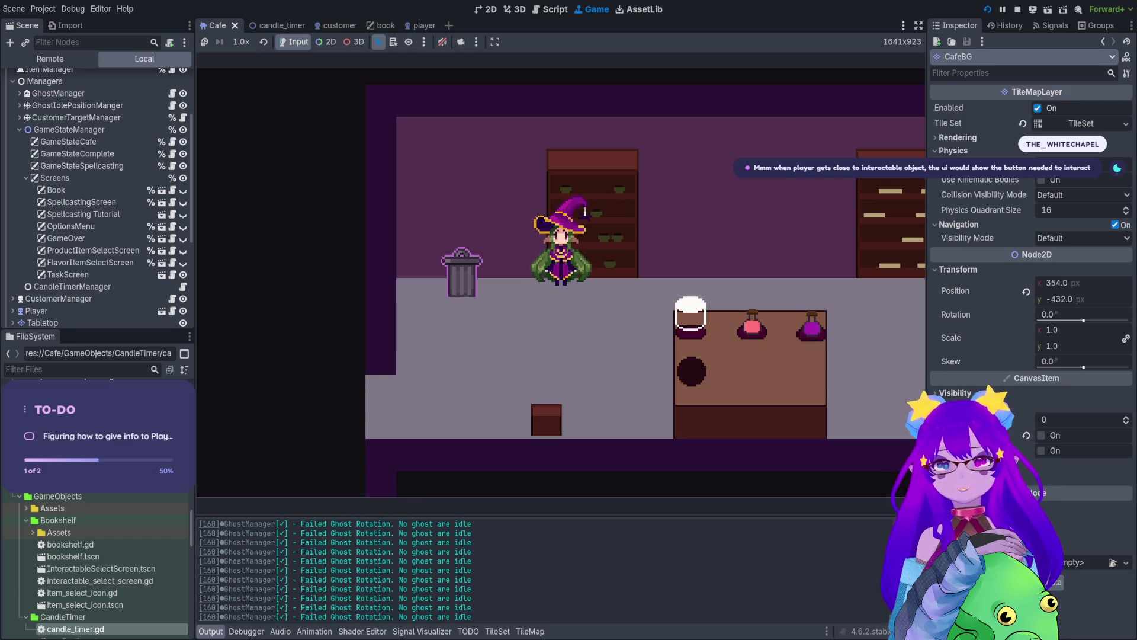
key(Left)
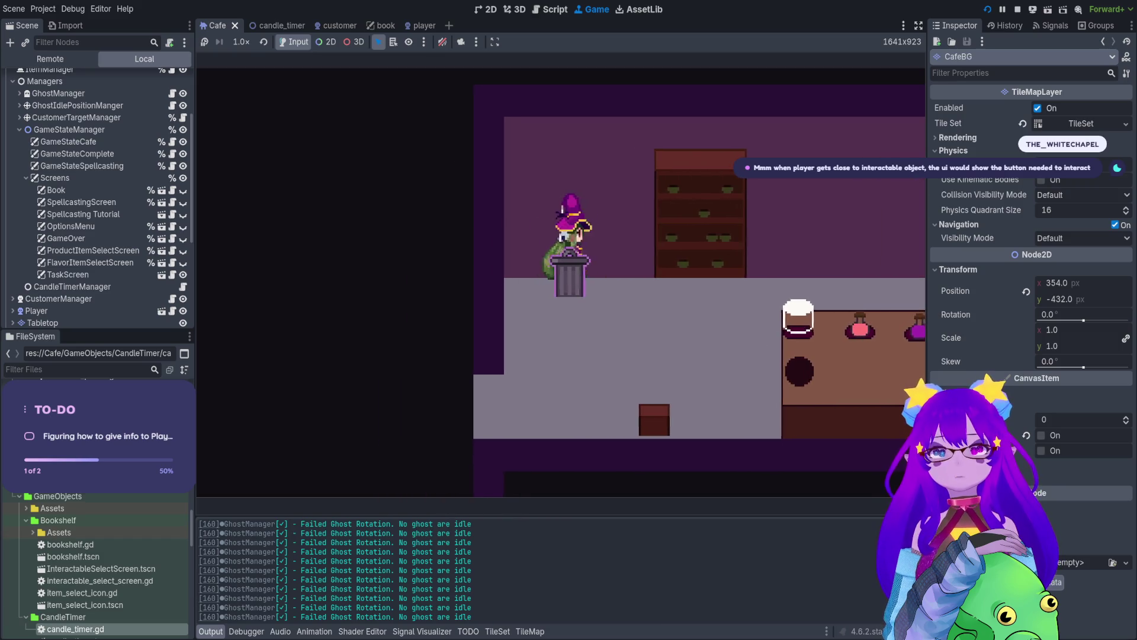
key(Right)
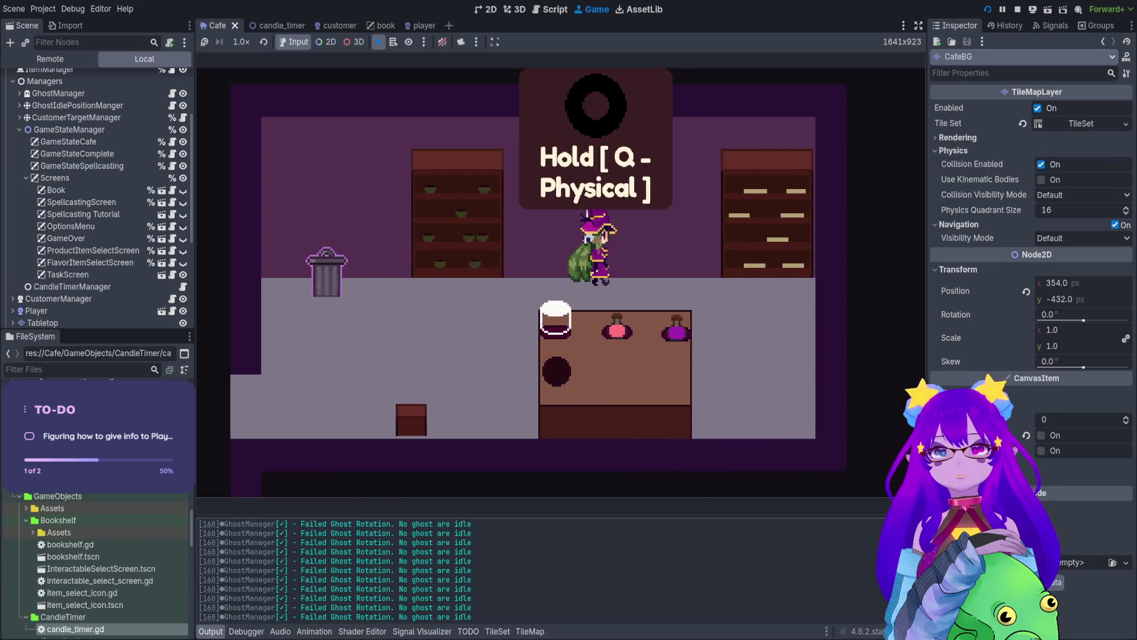
key(Right)
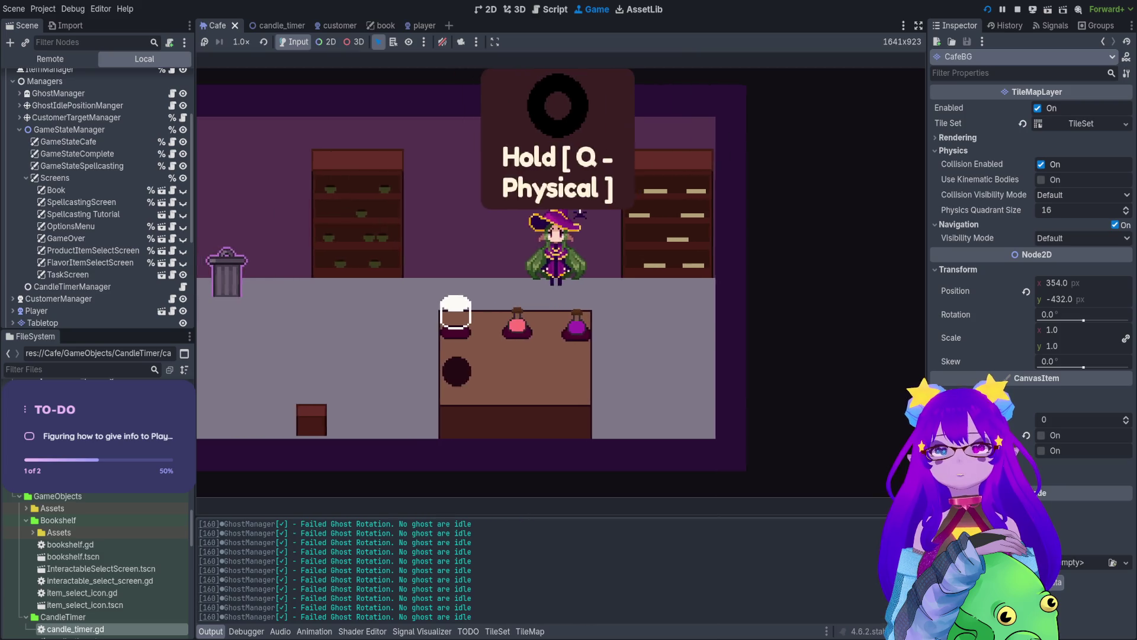
key(Left)
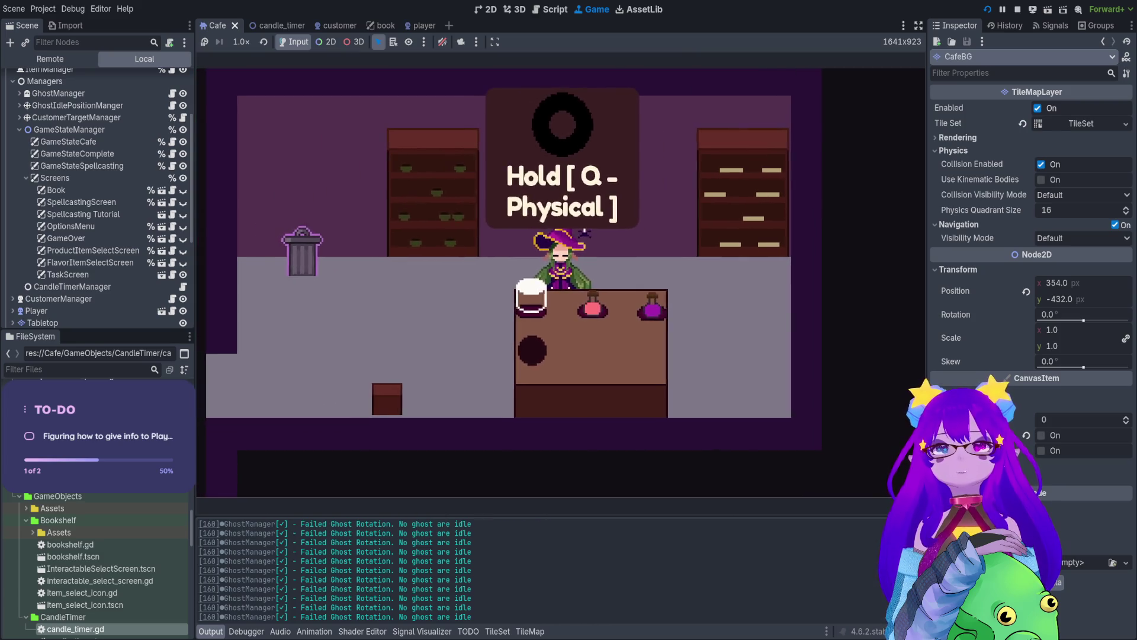
key(Right)
key(Left)
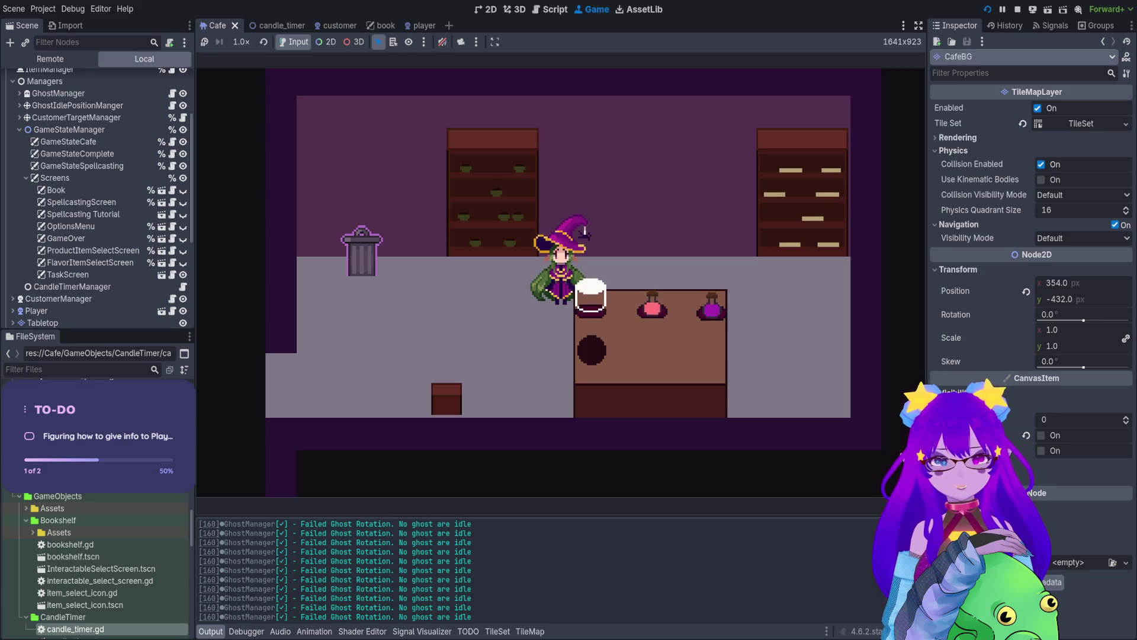
key(Right)
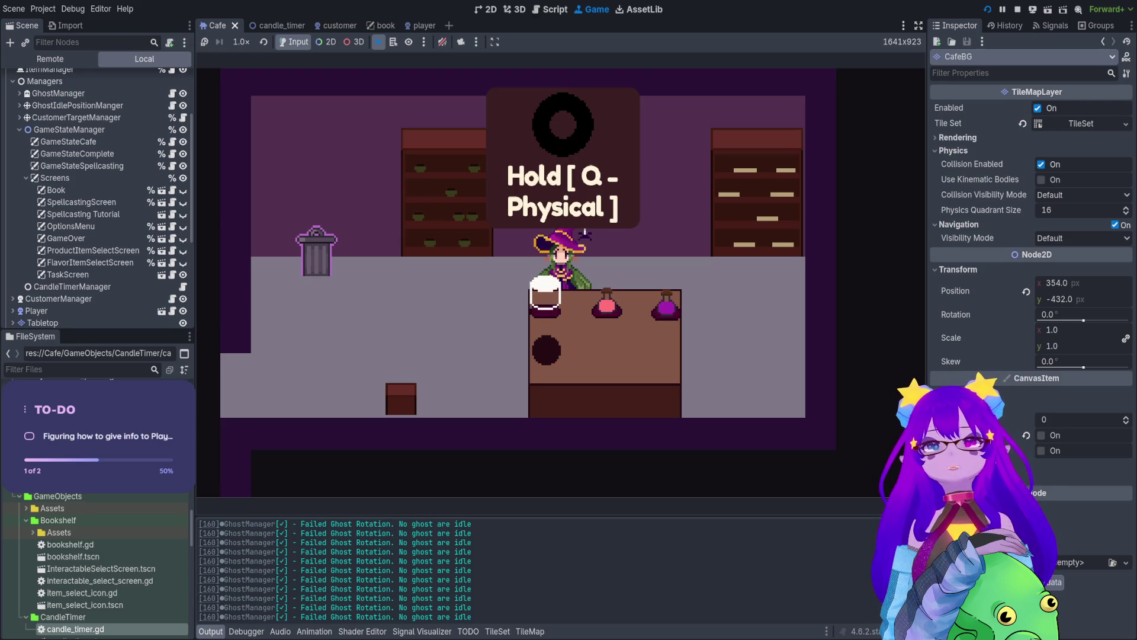
key(Left)
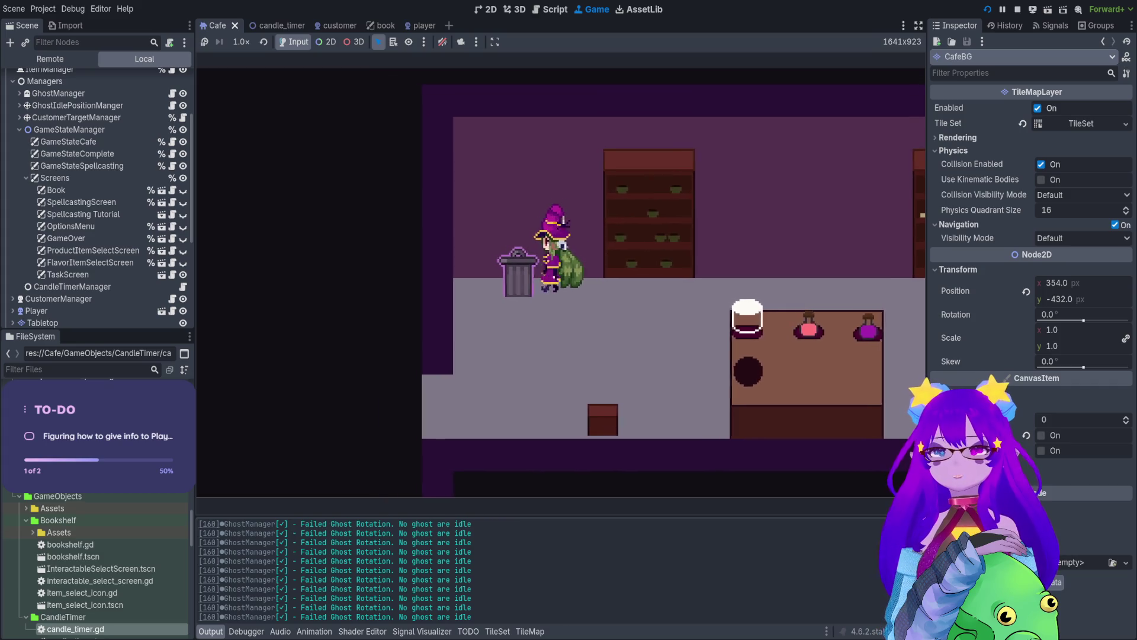
key(Right)
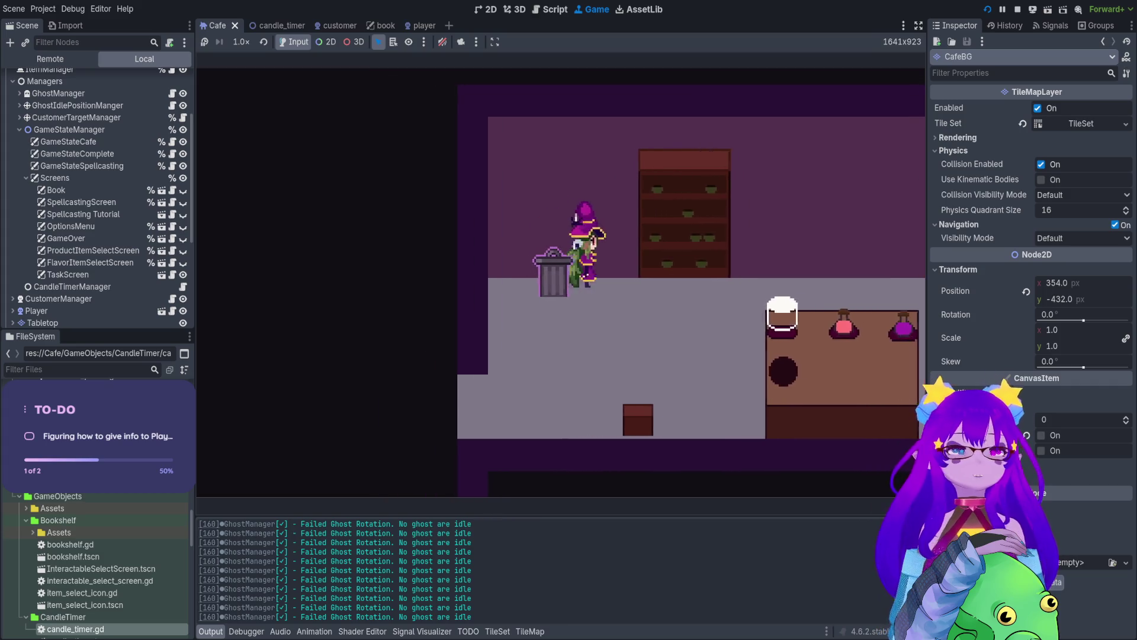
Step: Pick up the pink flavour, throw it in the trash, and walk into the seating area
key(Right)
key(q)
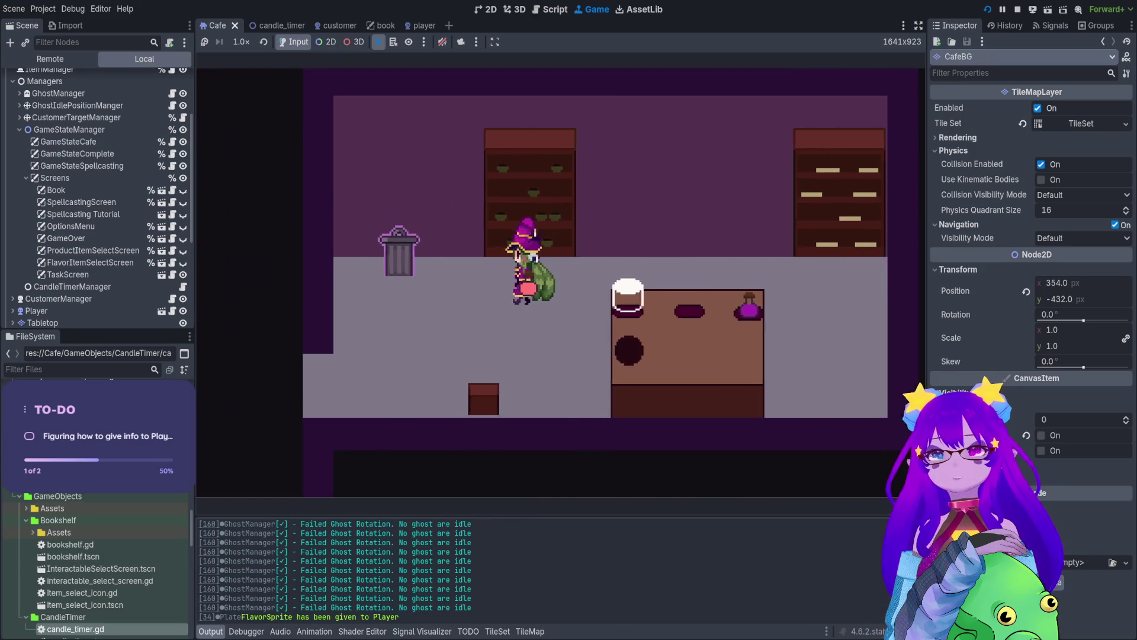
key(Left)
key(q)
key(Right)
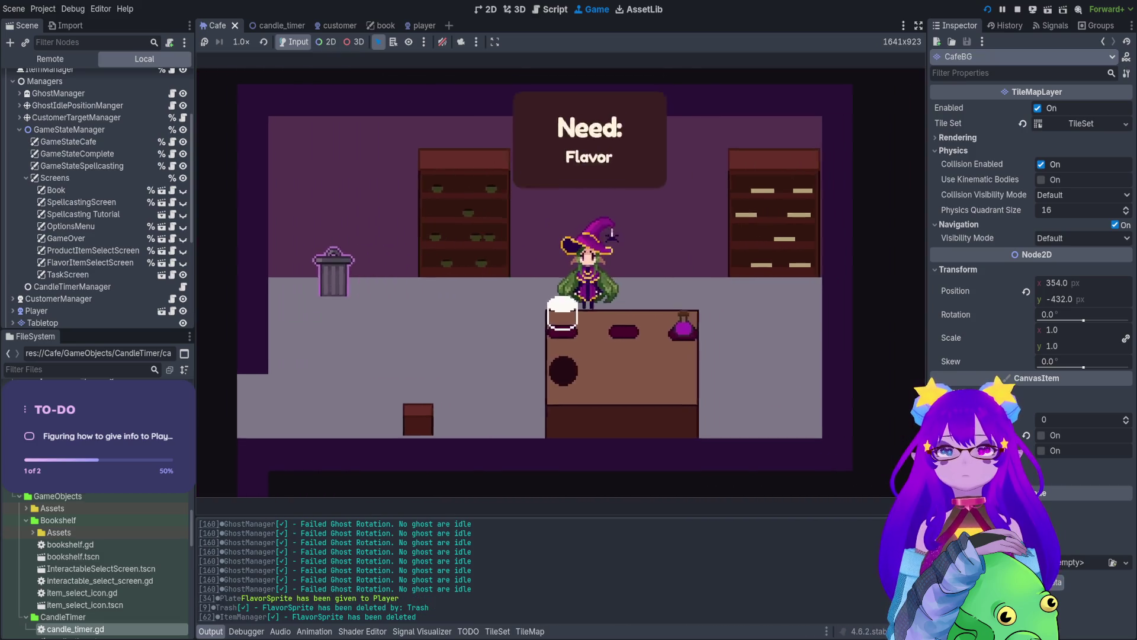
key(Right)
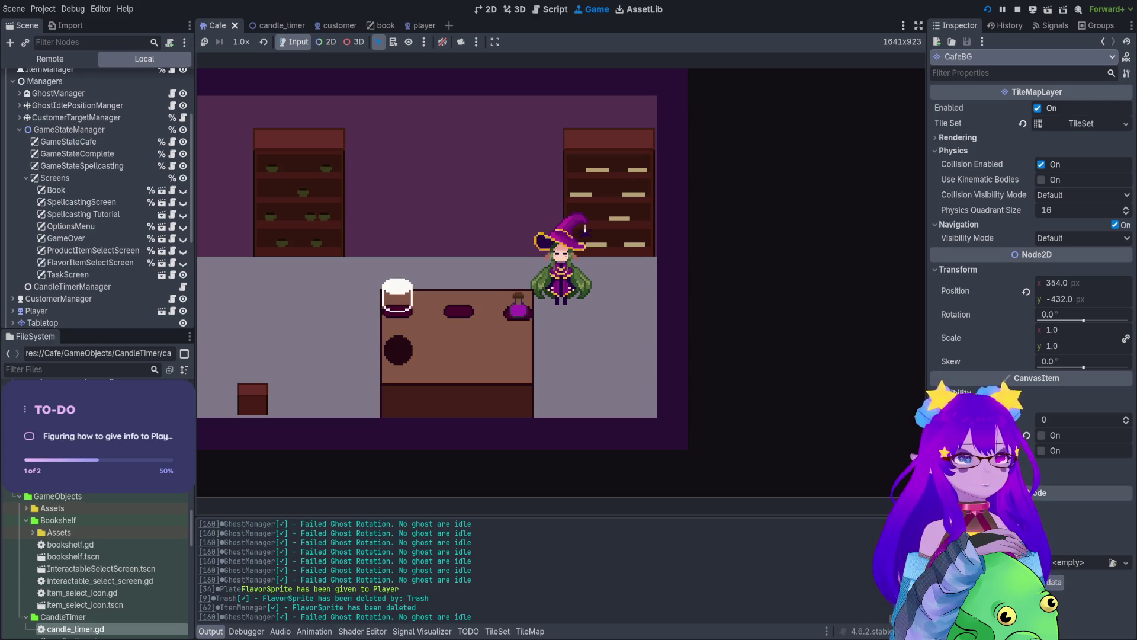
key(Left)
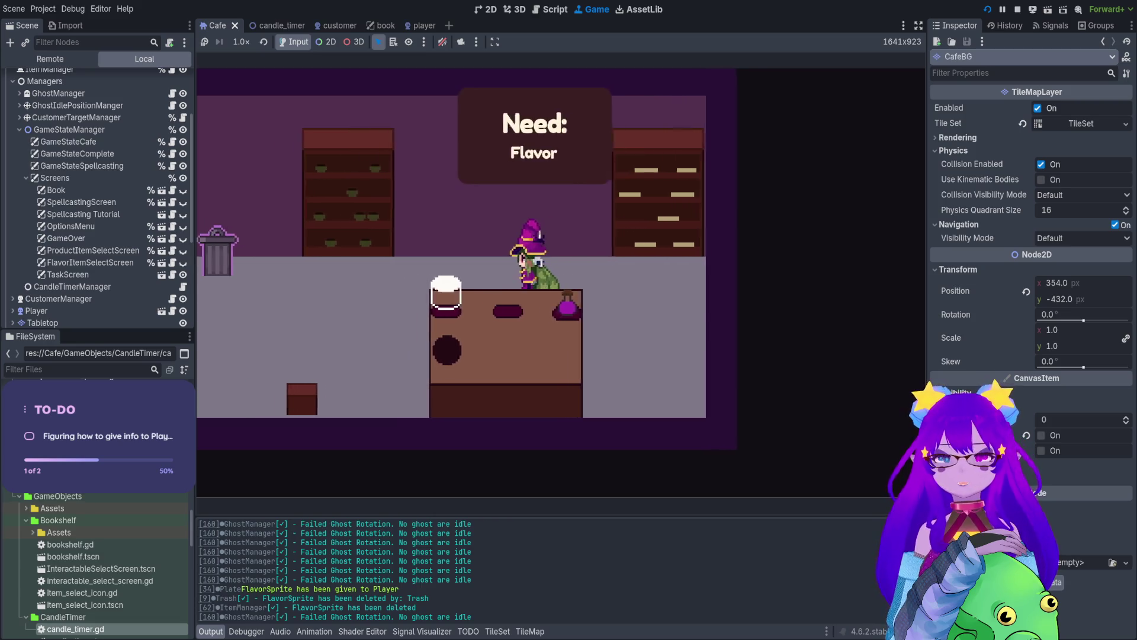
key(Left)
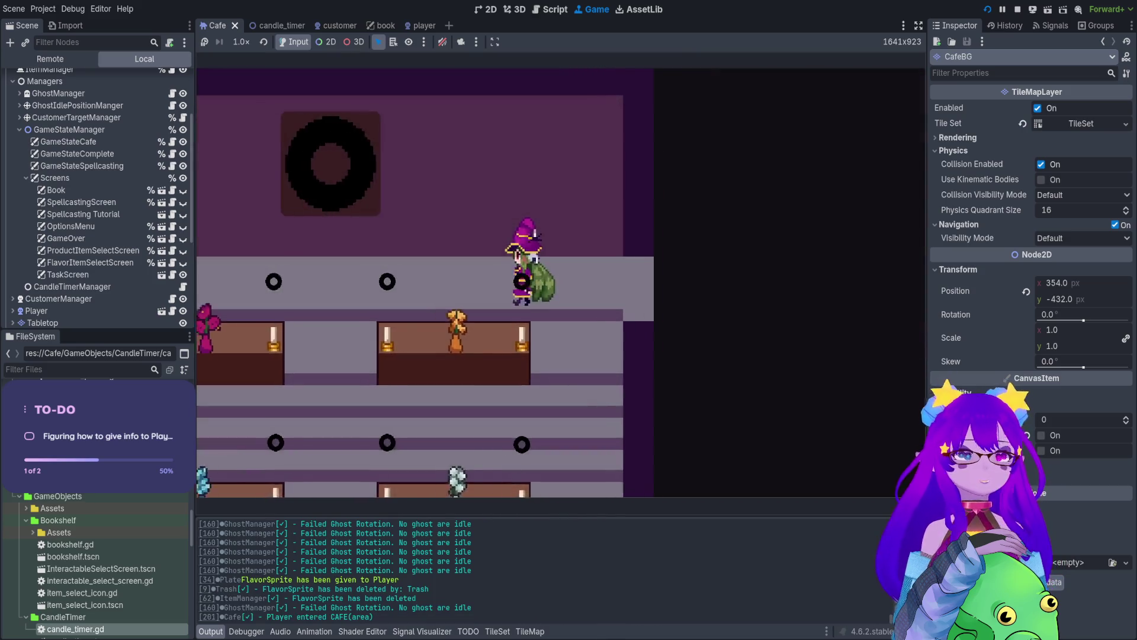
Step: Spawn a customer with the spawn command in the in-game debug console
key(grave)
text(spaw)
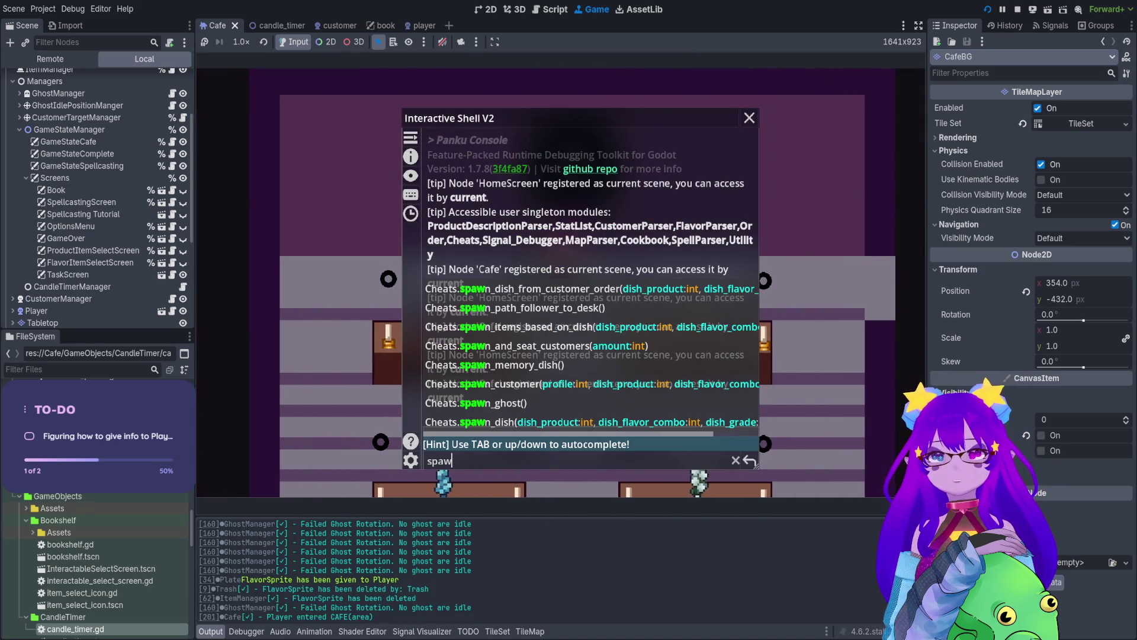
text(n)
key(Tab)
key(Tab)
key(Tab)
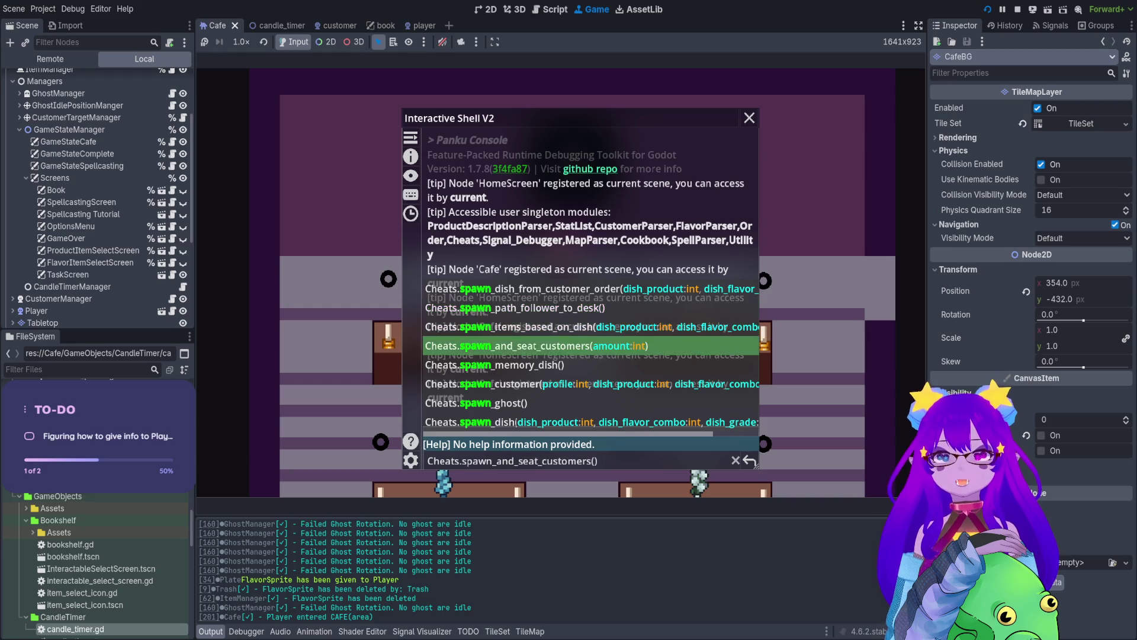
key(Tab)
key(Tab)
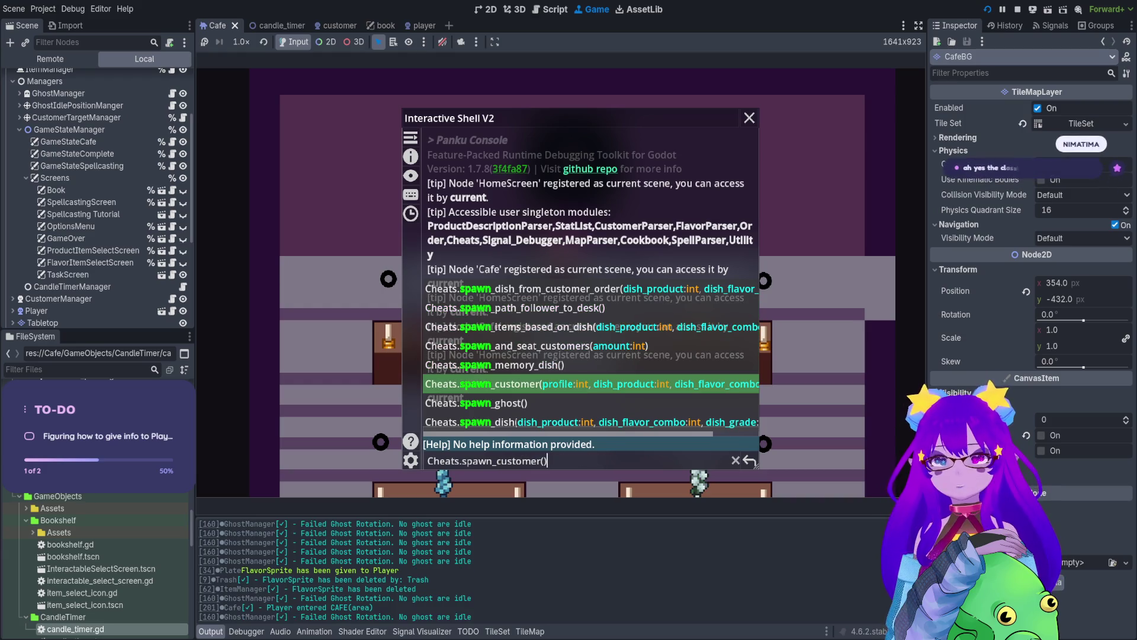
key(Return)
key(grave)
Step: Walk the witch up to and past the seated customer to check the interaction prompt
key(d)
key(e)
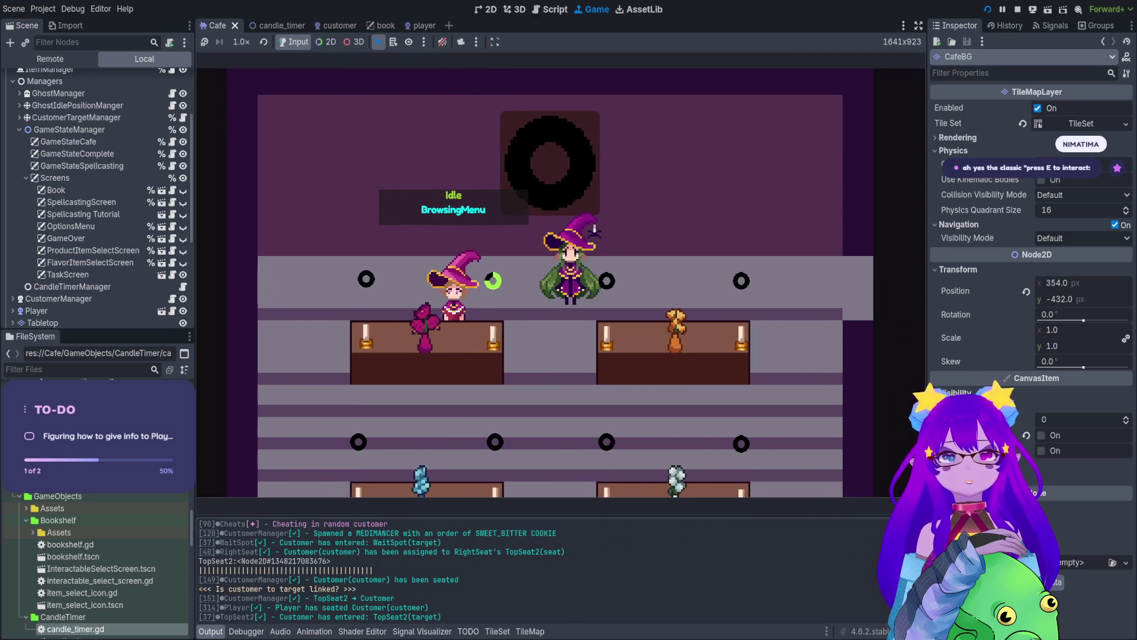
key(a)
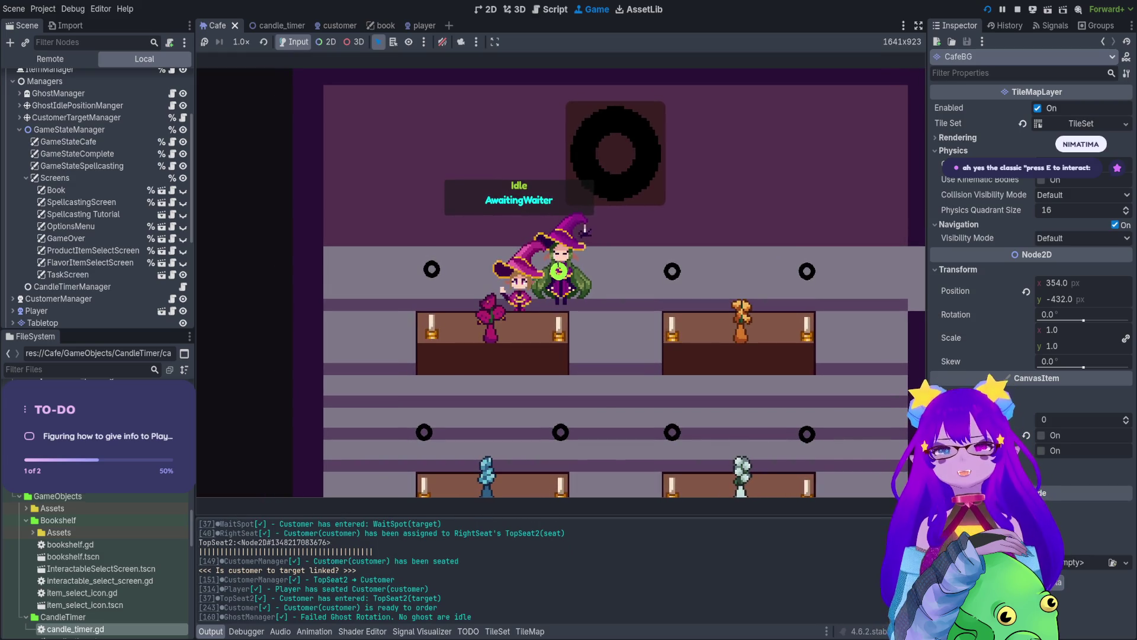
key(a)
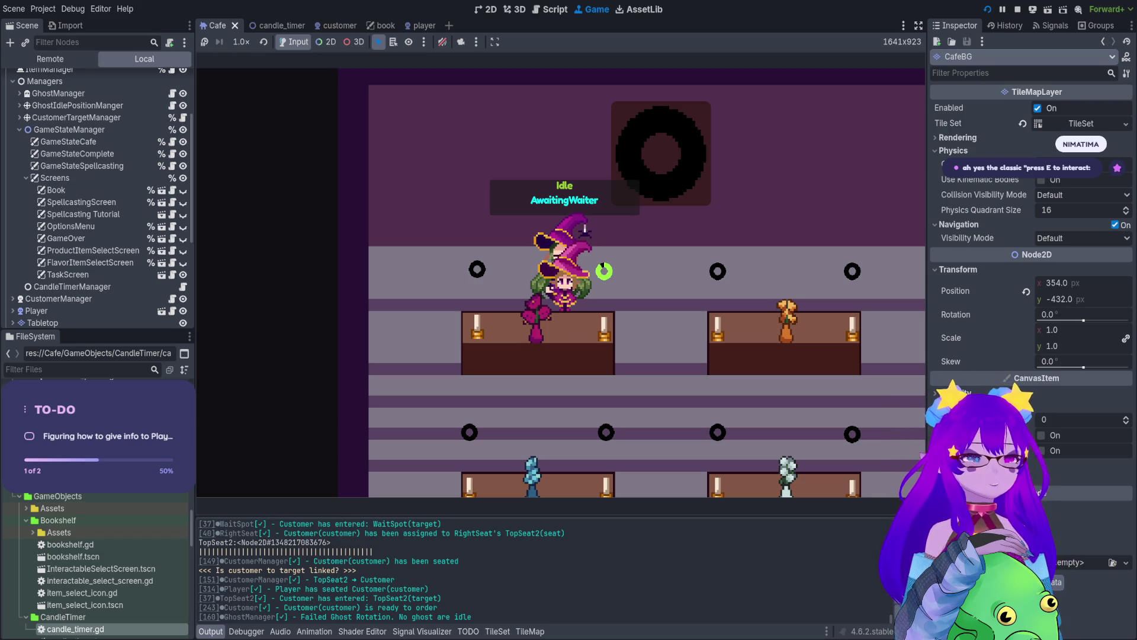
key(d)
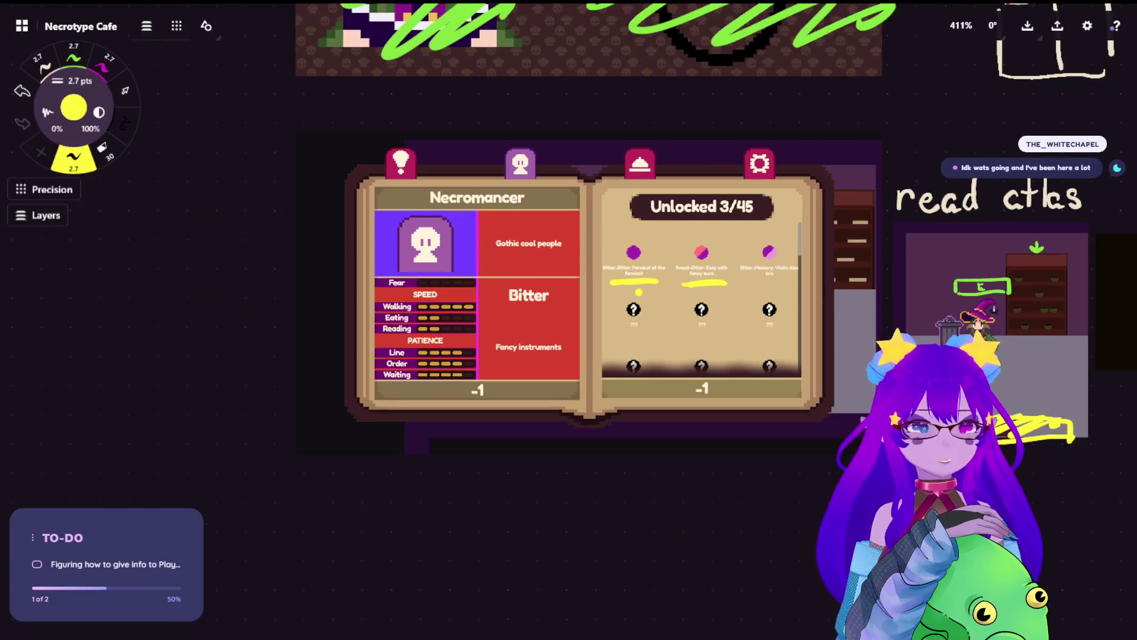
Step: Zoom out and back in over the Mechanics and Default Game Loop notes, then switch to Obsidian
scroll(639, 291, down, 10)
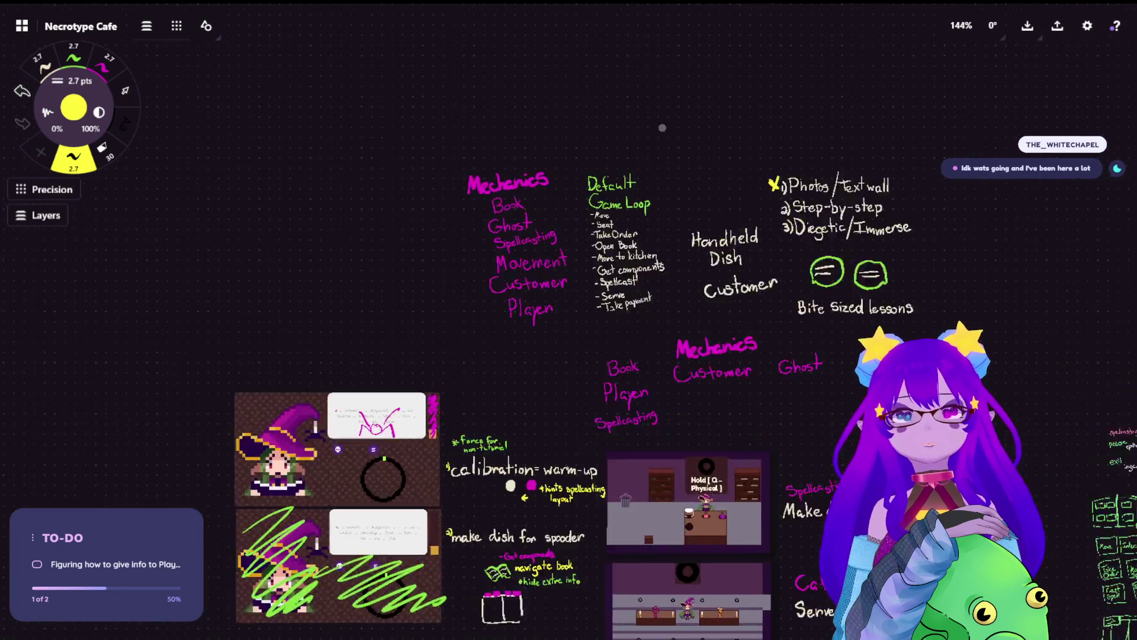
scroll(662, 128, up, 8)
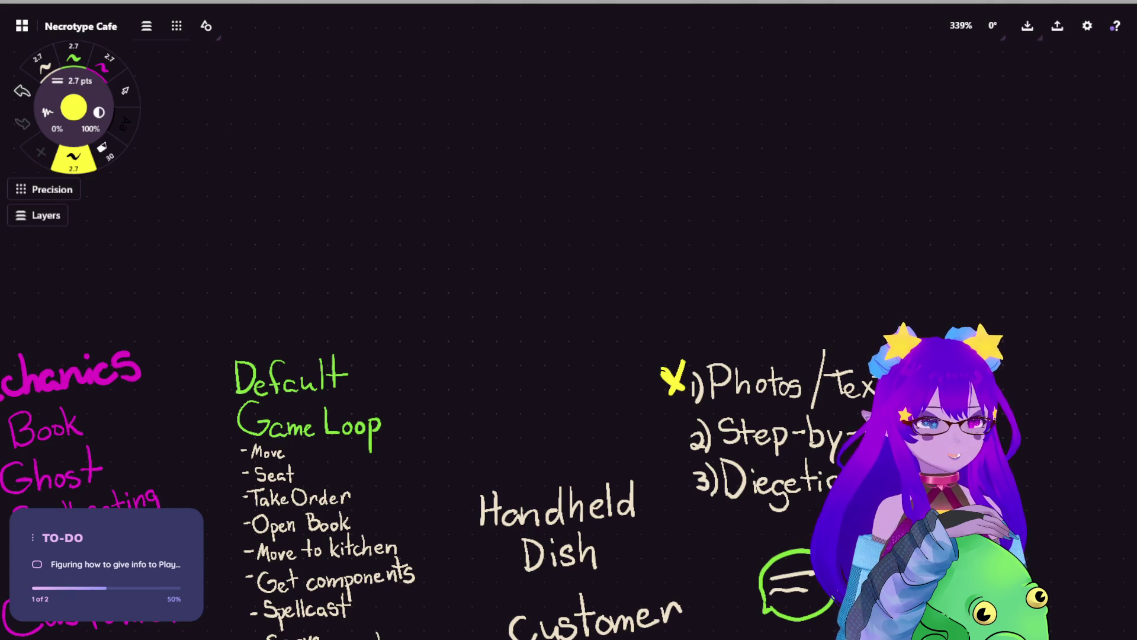
key(ctrl+Tab)
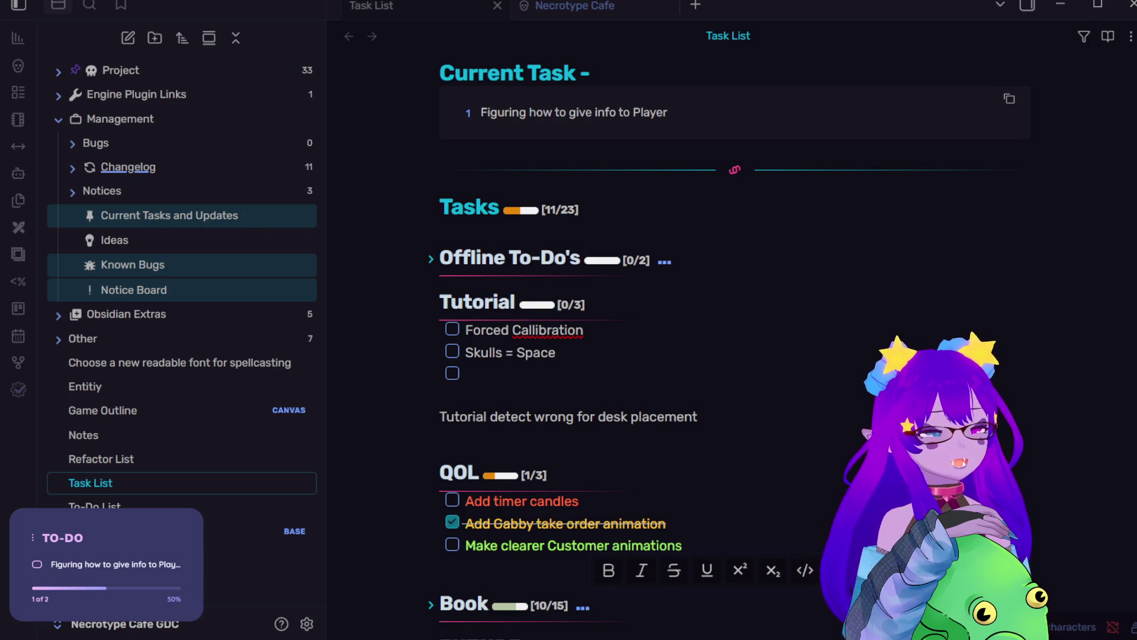
Step: Write the Tutorial task 'Interact visibility [E]', correct 'Callibration' to 'Calibration', and return to Concepts
click(537, 355)
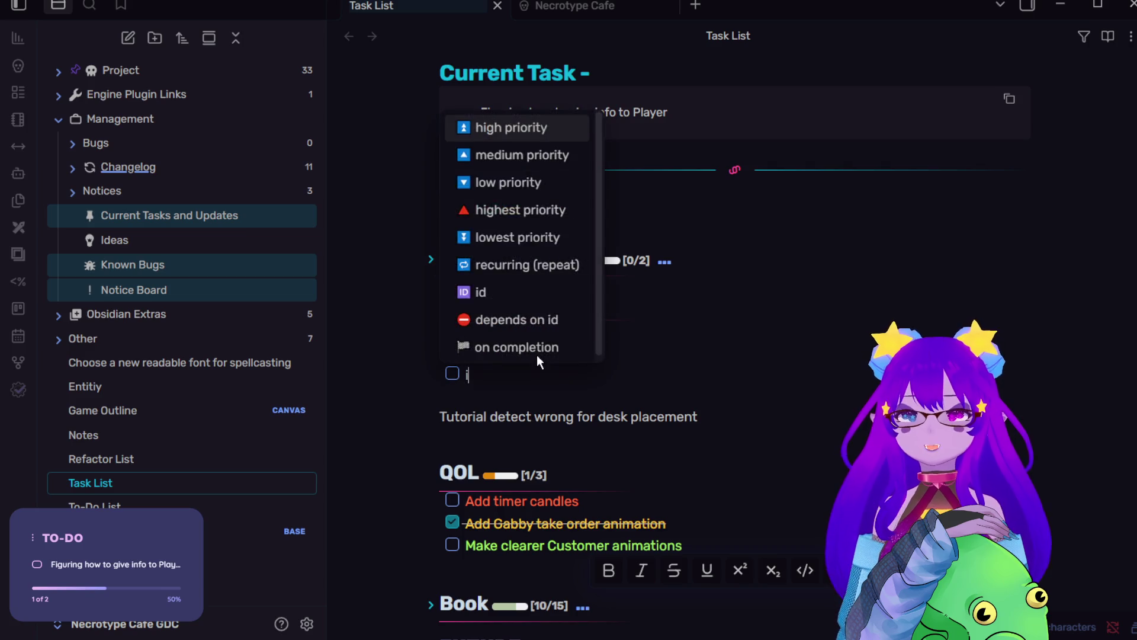
text(In)
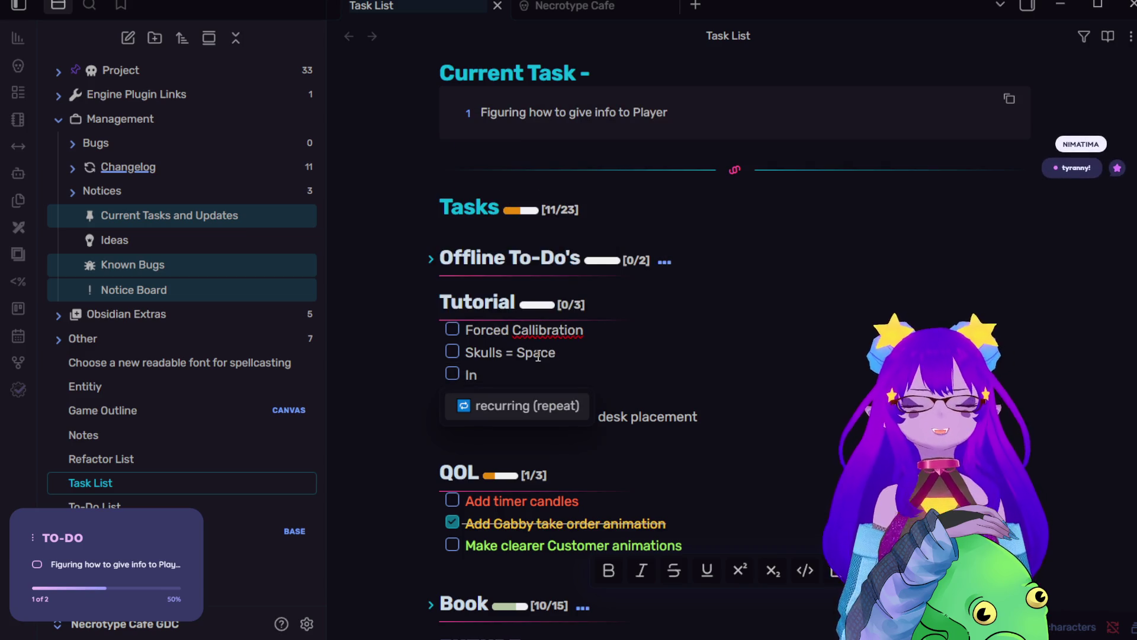
text(teract visibility)
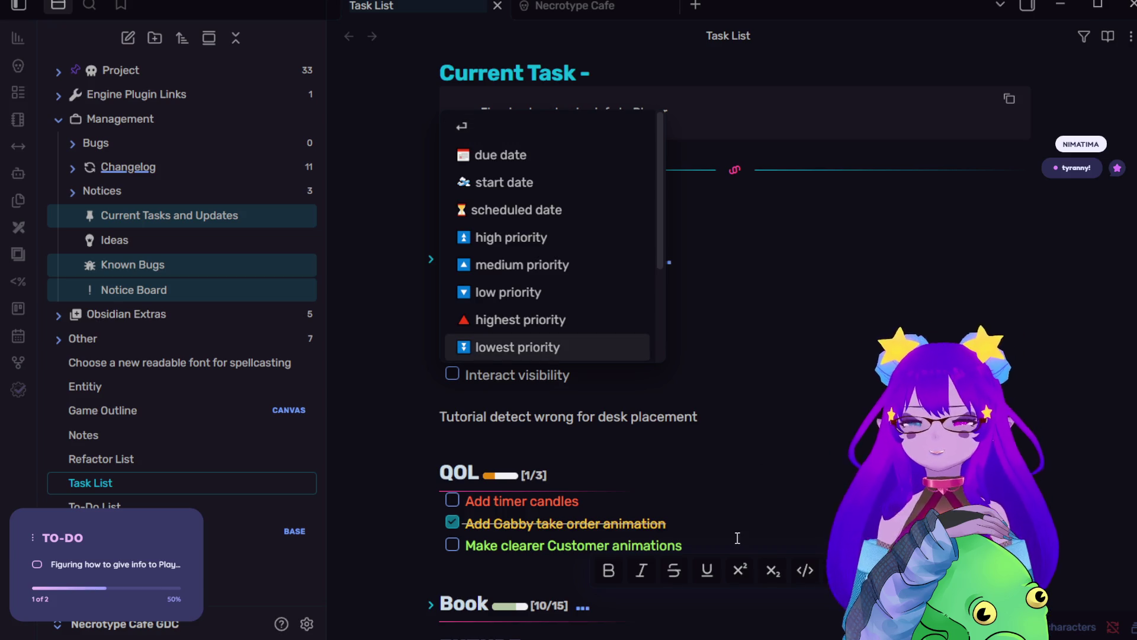
click(682, 430)
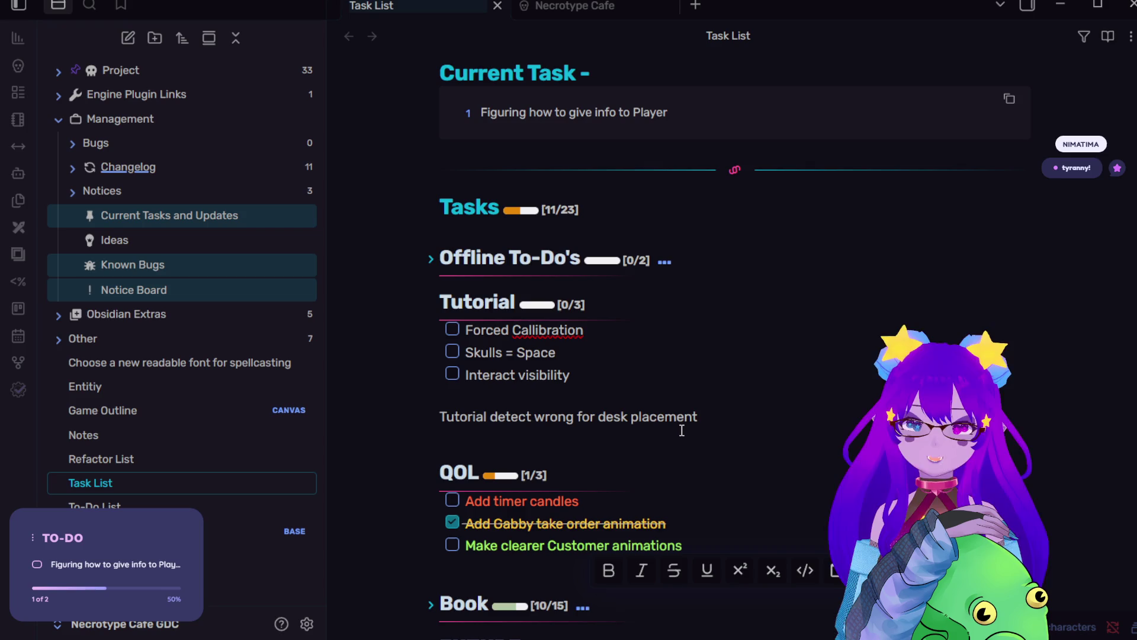
key(BackSpace)
click(682, 385)
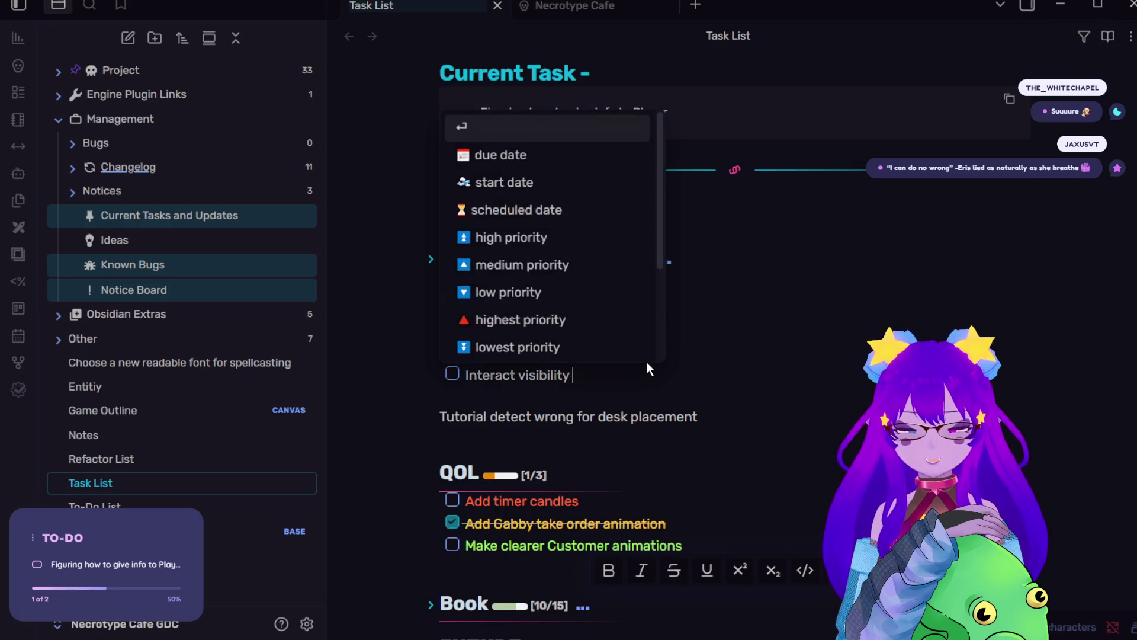
text(E)
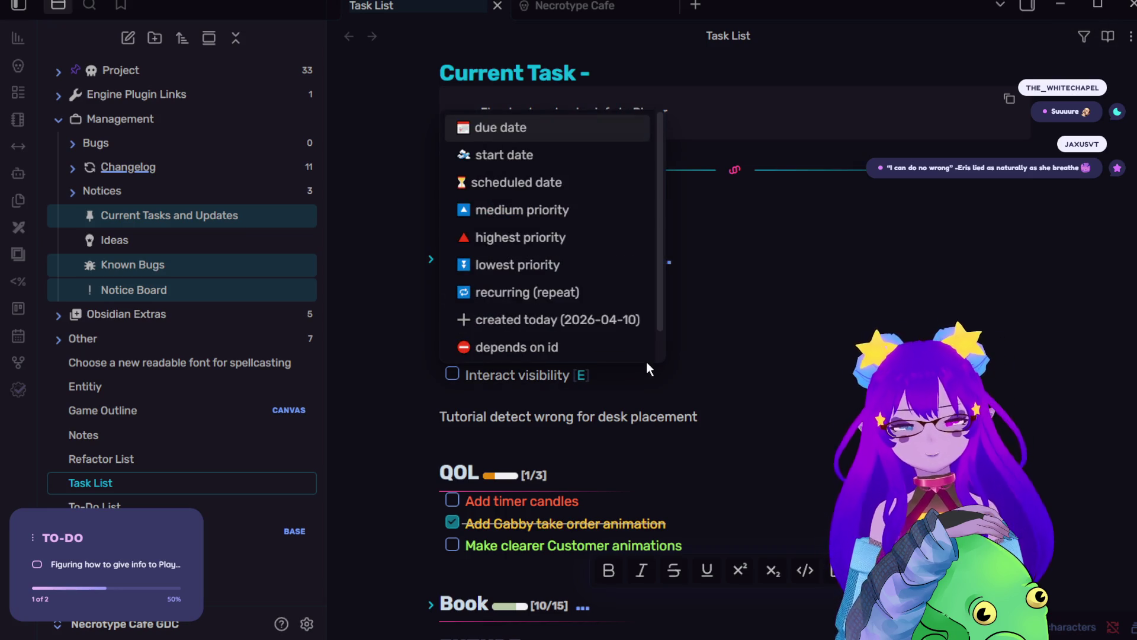
key(Escape)
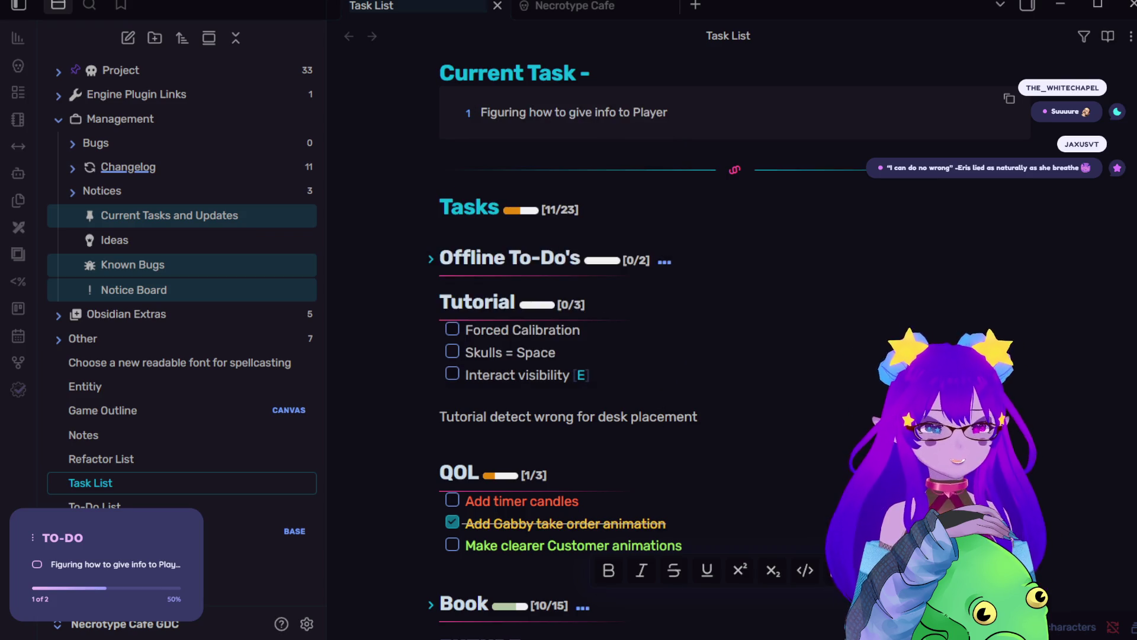
key(alt+Tab)
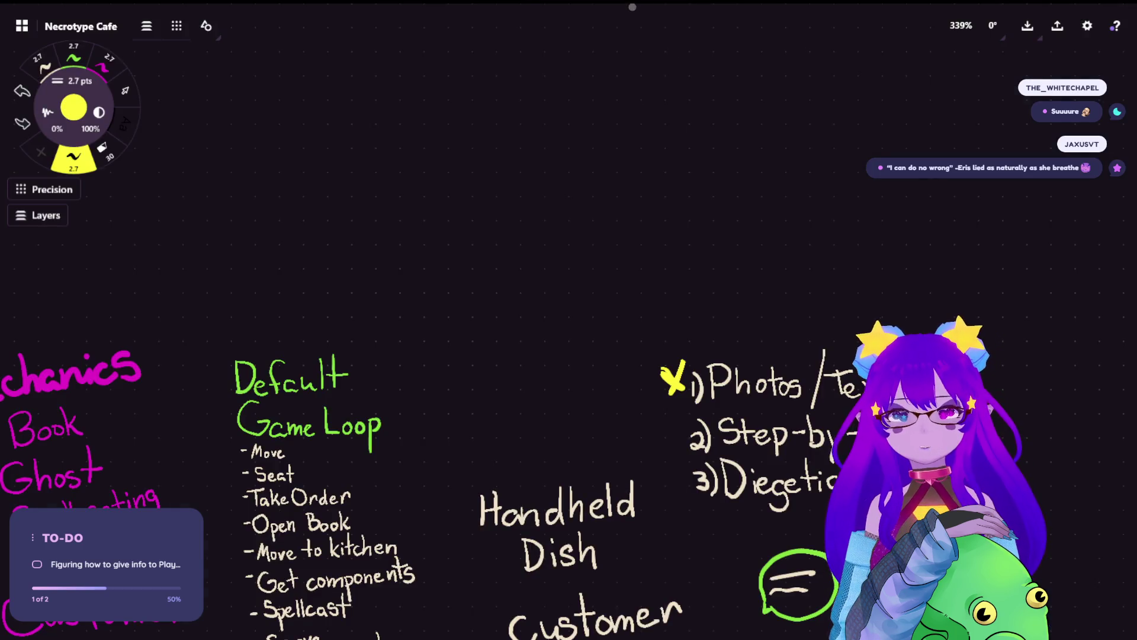
Step: Zoom the Concepts canvas out to about 108% to view the wider board
scroll(622, 195, down, 10)
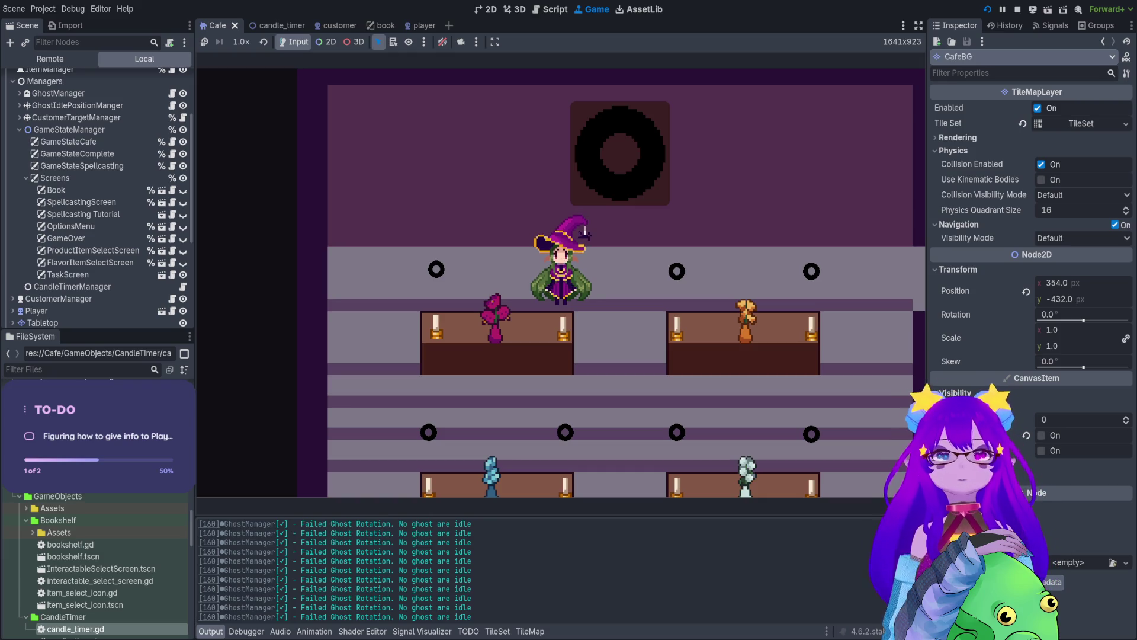
Step: Open and close the in-game Necromancer book with B several times
key(b)
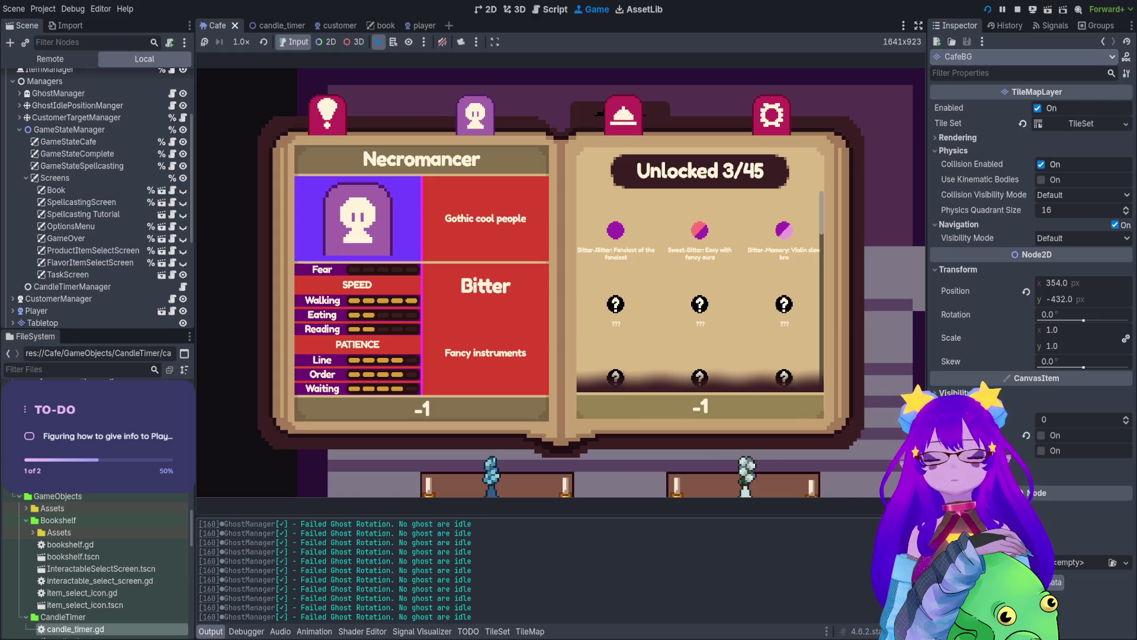
key(b)
key(b)
key(b)
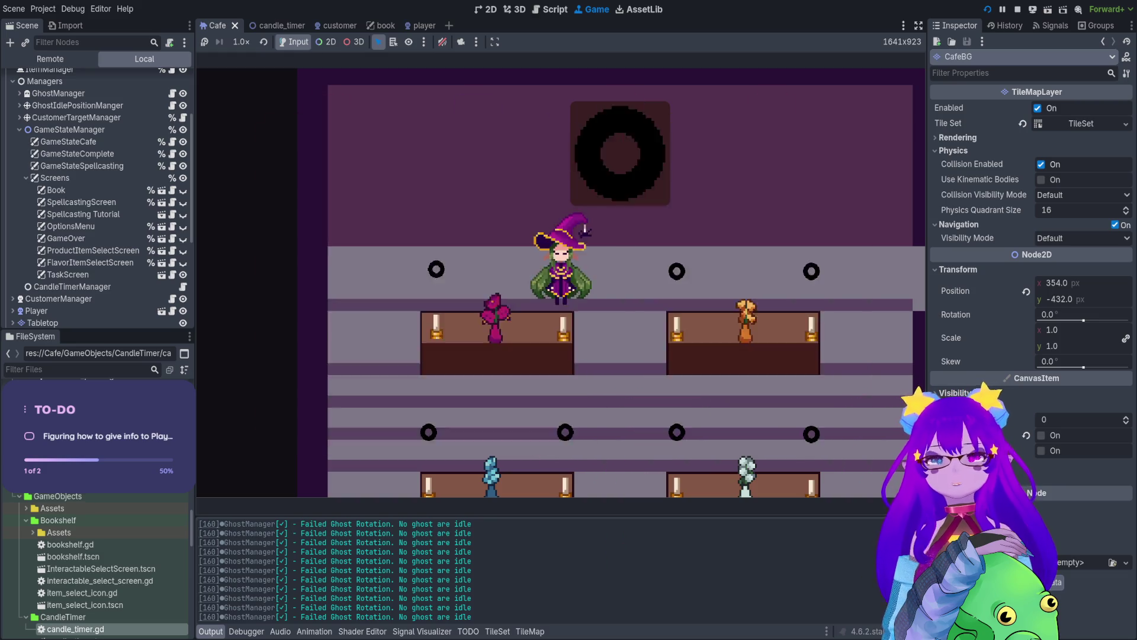
key(b)
key(b)
key(b)
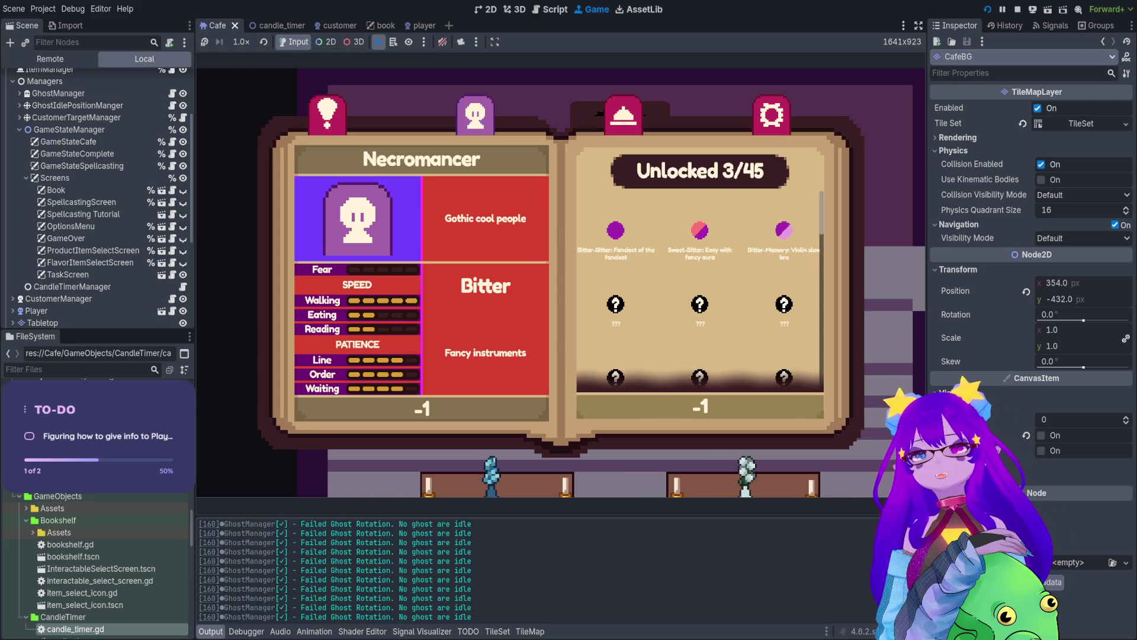
key(b)
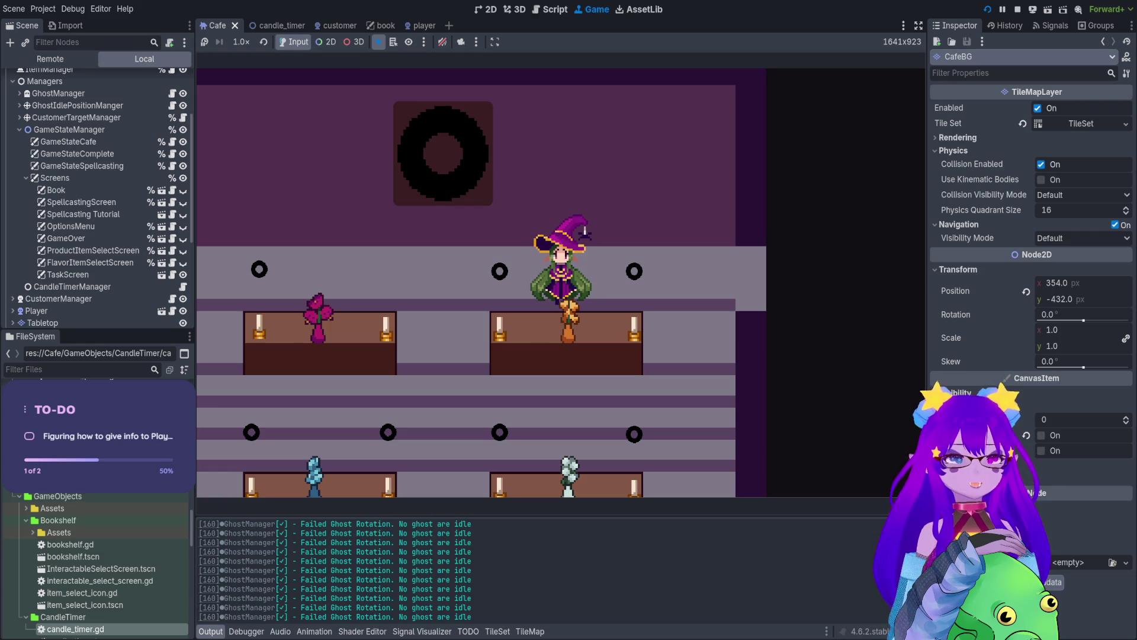
key(b)
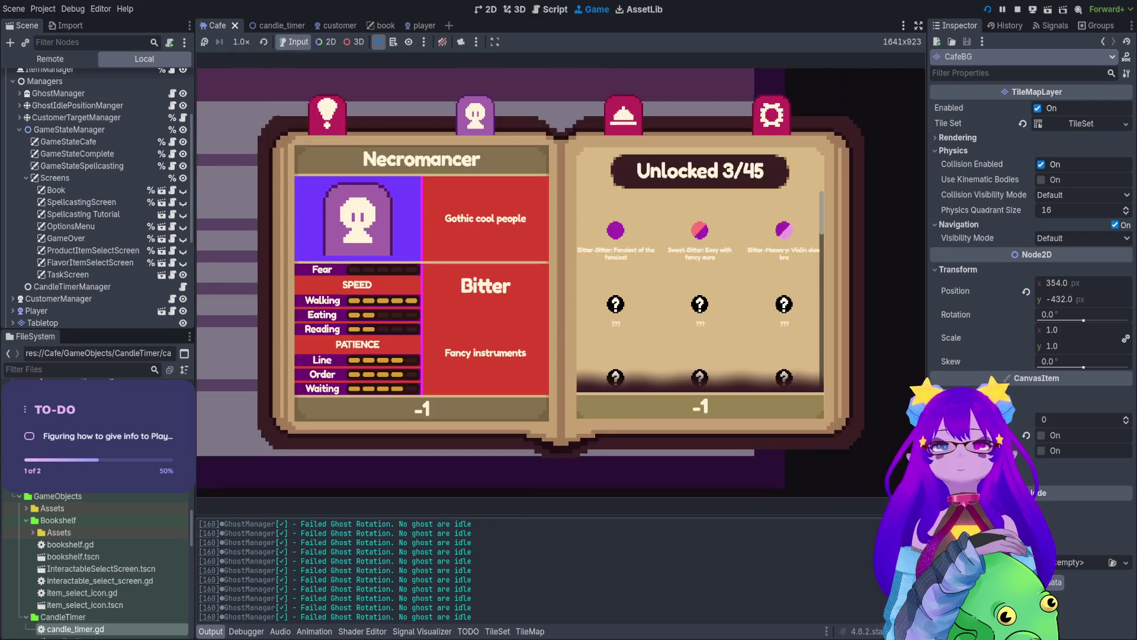
key(b)
key(b)
key(b)
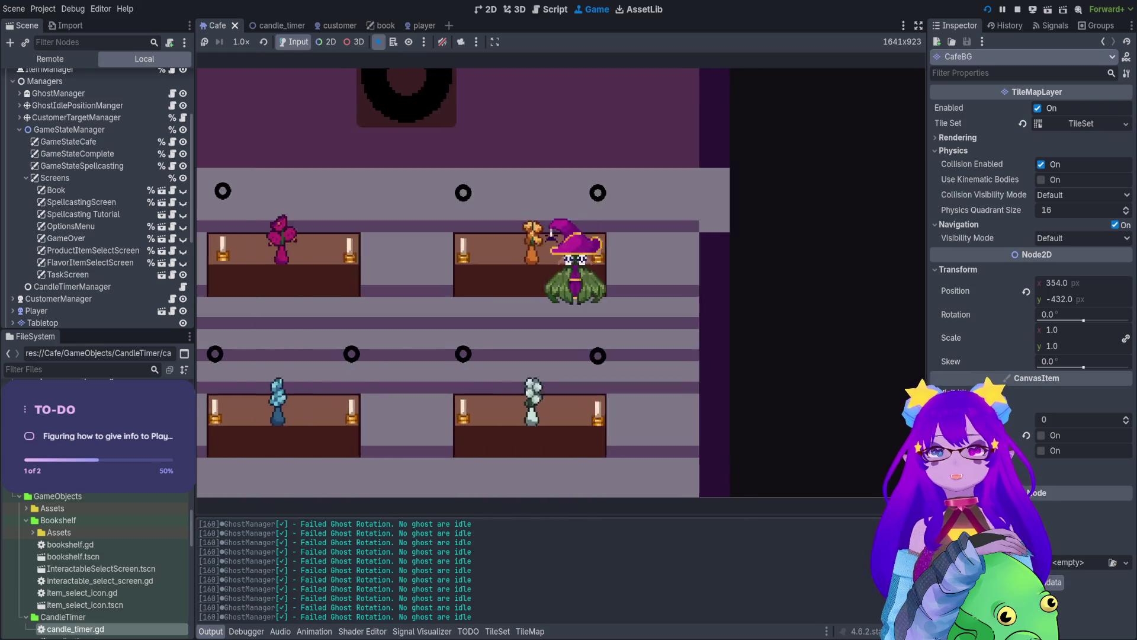
Step: Walk the witch into the kitchen and back left past the table
key(Right)
key(Left)
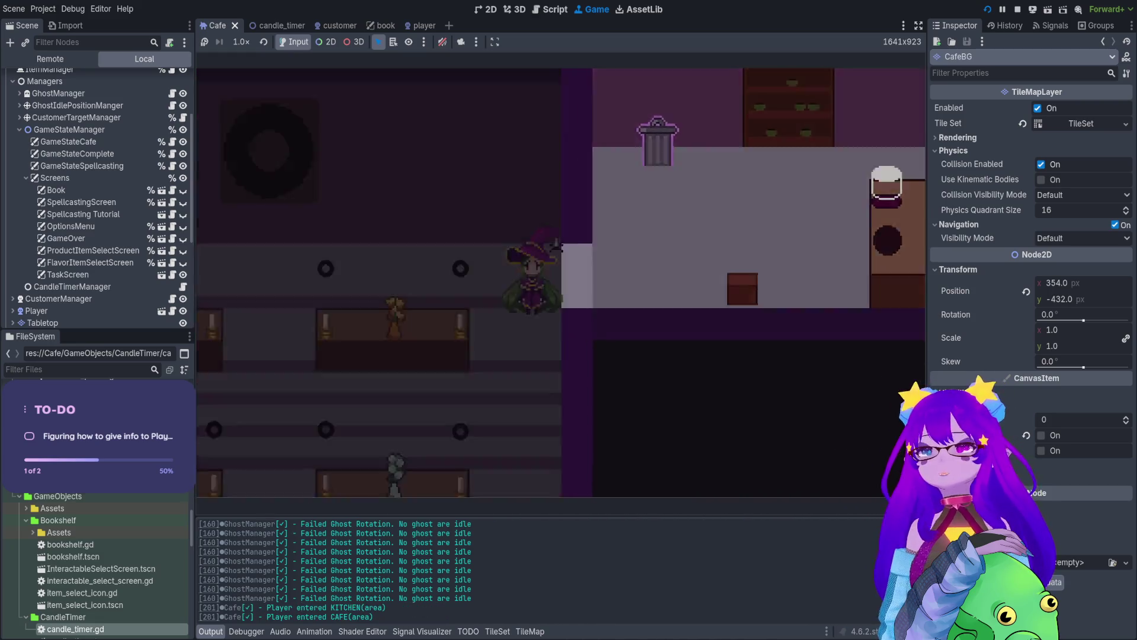
key(Down)
key(Left)
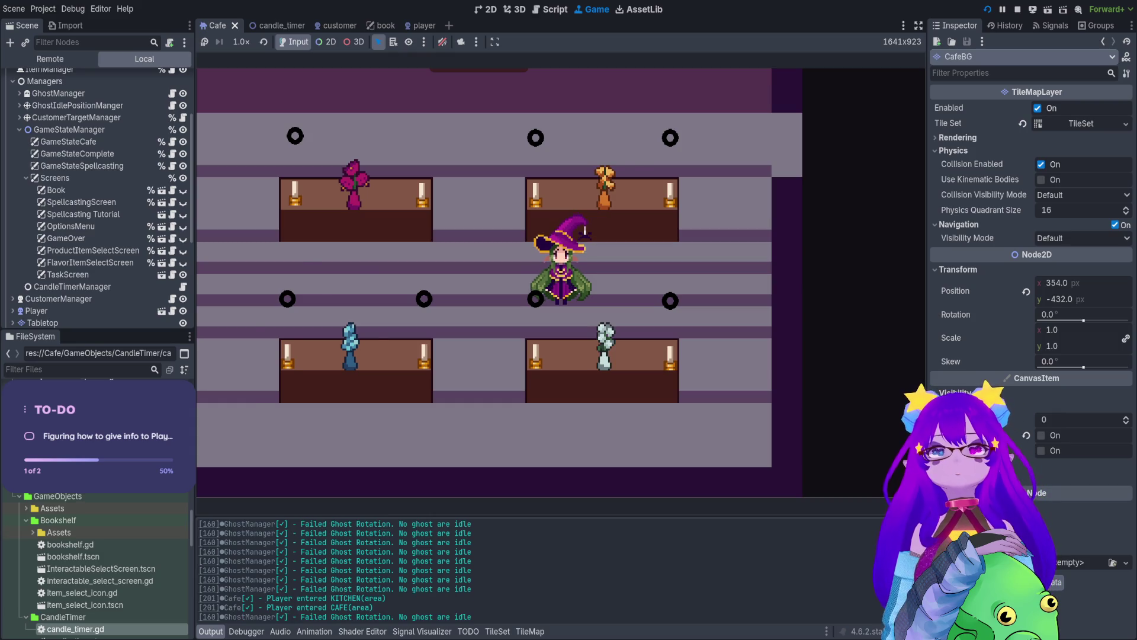
Step: Flip through the book's tabs, then rapidly toggle it open with B and shut with Esc
key(b)
key(Right)
key(Left)
key(Escape)
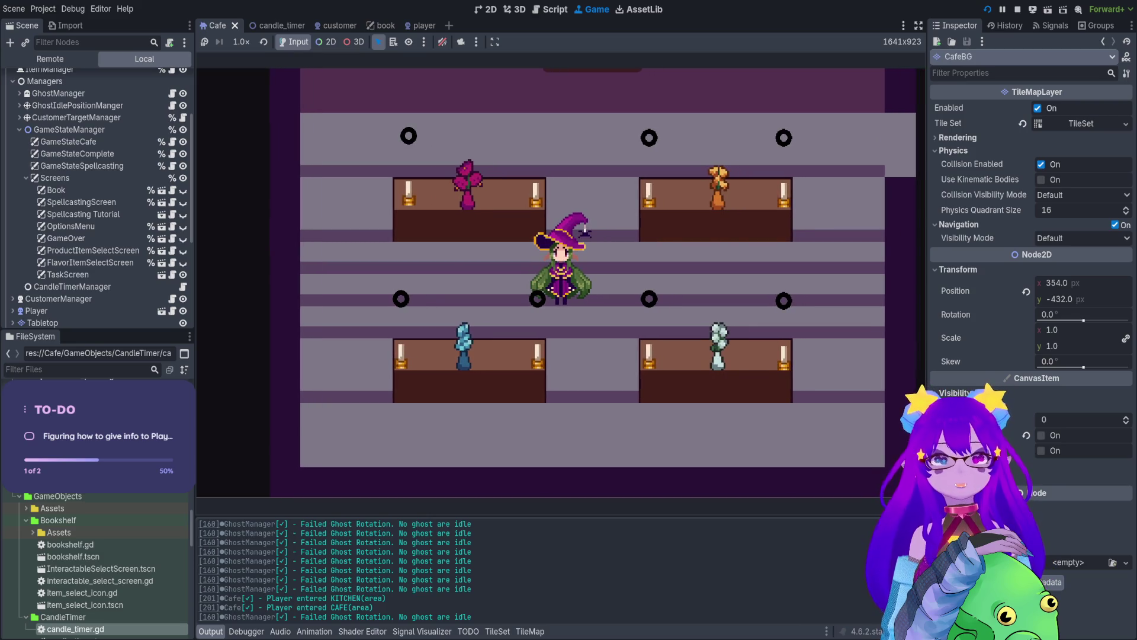
key(b)
key(Escape)
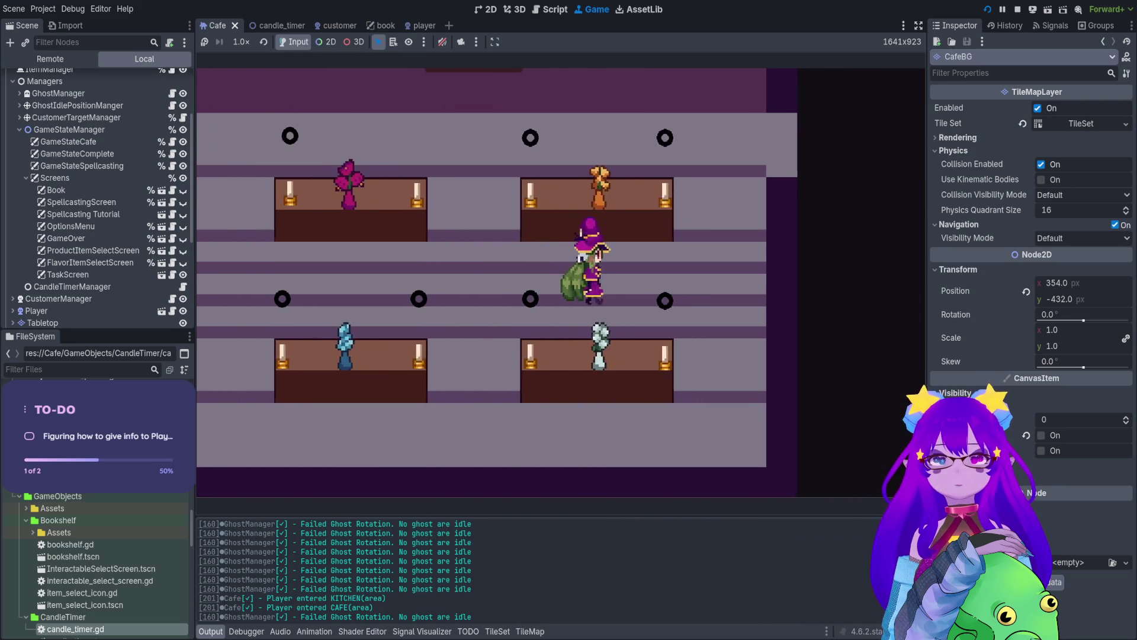
key(b)
key(Escape)
key(b)
key(Escape)
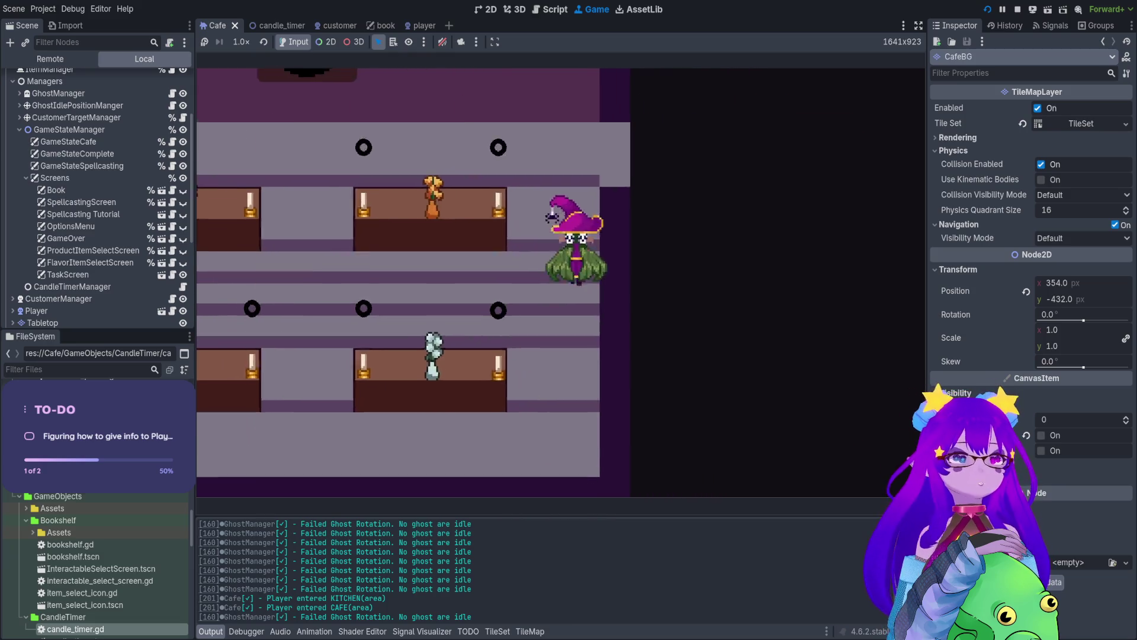
key(b)
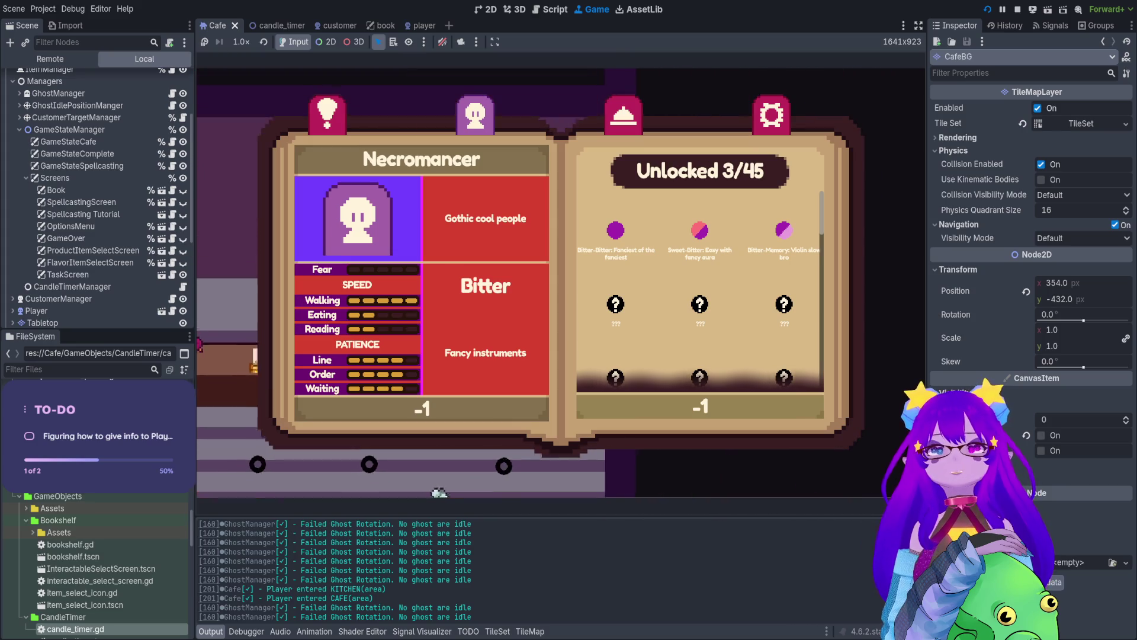
key(Escape)
Step: Walk the witch down and left to the table while toggling the book
key(s)
key(b)
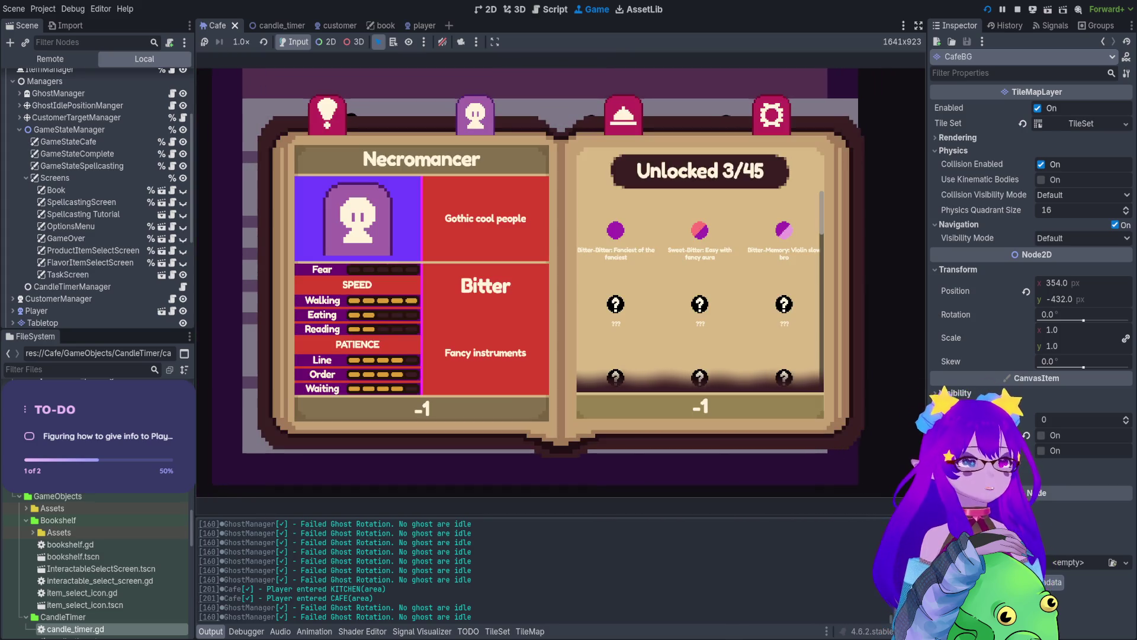
key(Escape)
key(b)
key(Escape)
key(a)
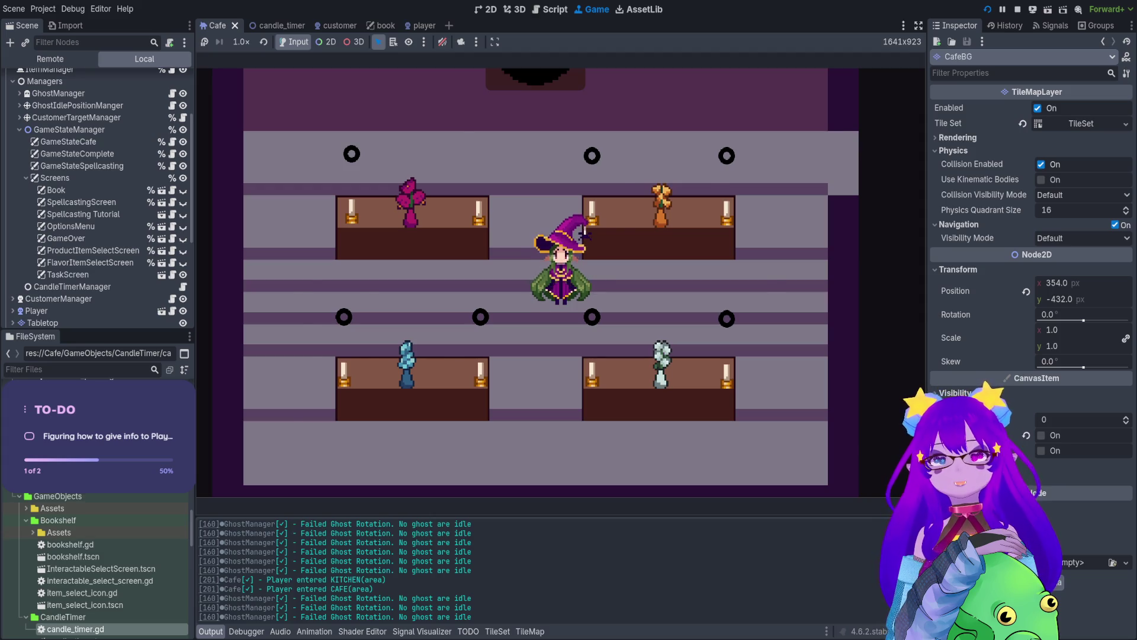
Step: Toggle the in-game book with Tab and B, then close it with Esc
key(Tab)
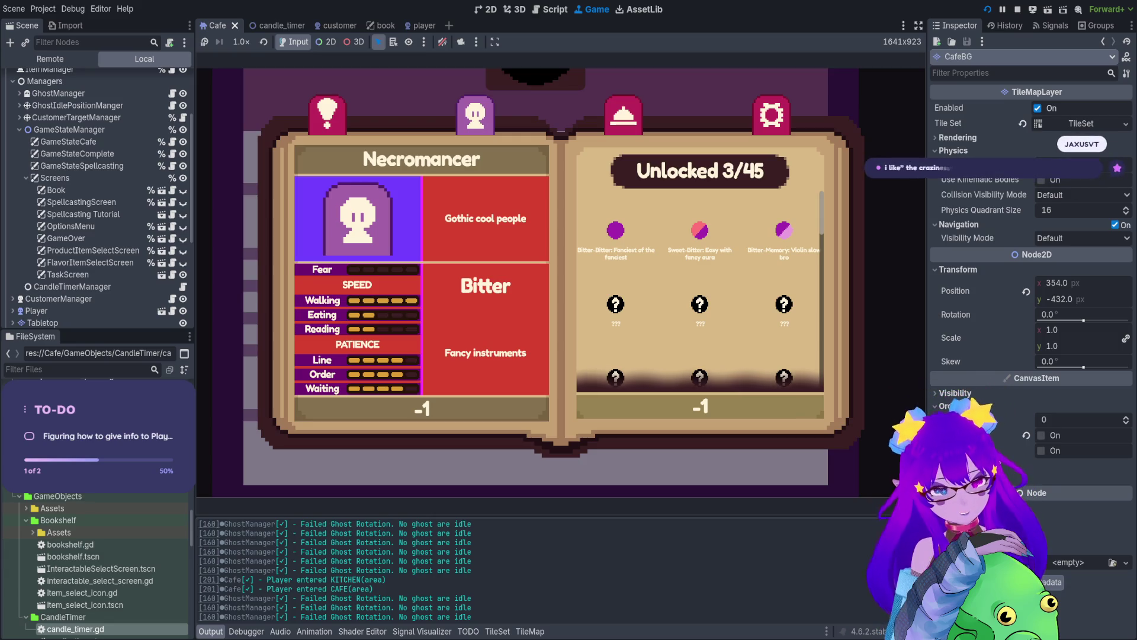
key(Tab)
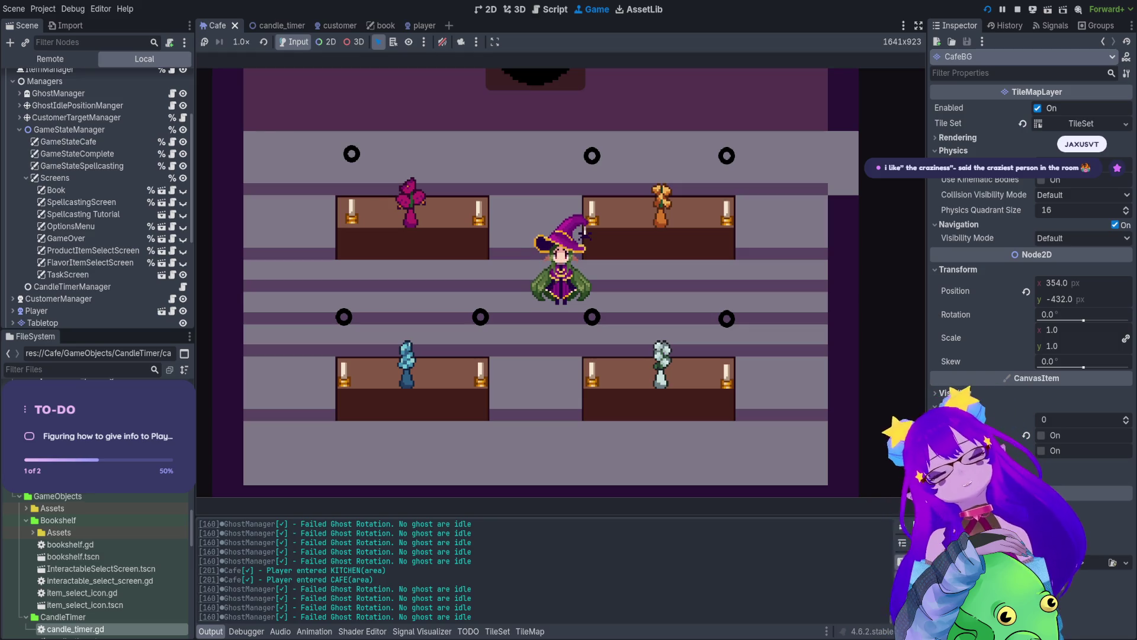
key(b)
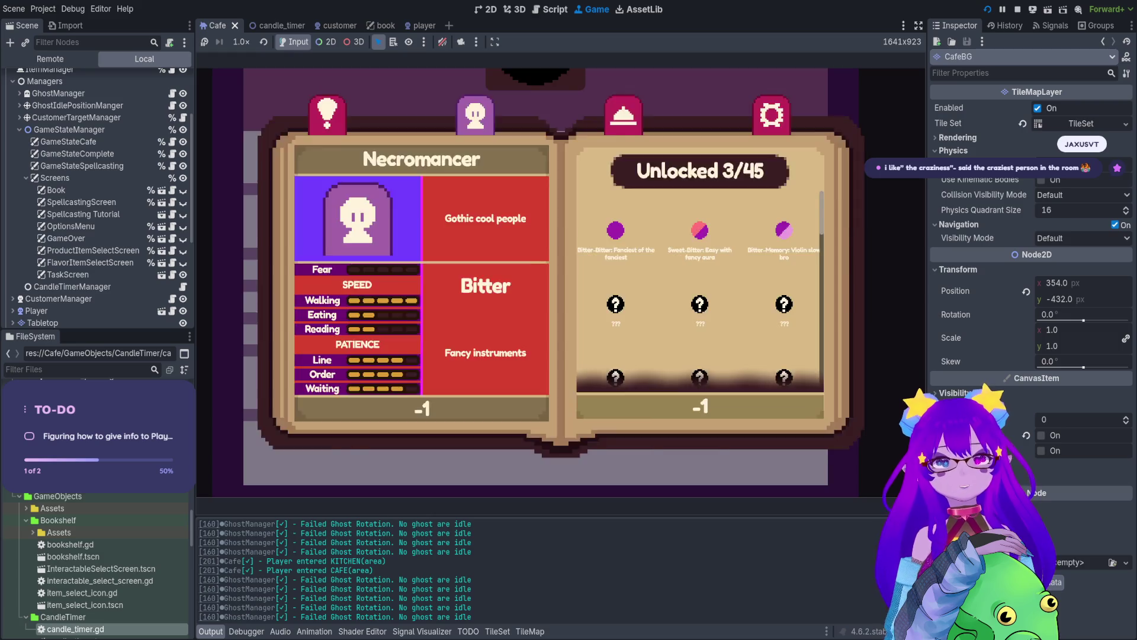
key(b)
key(b)
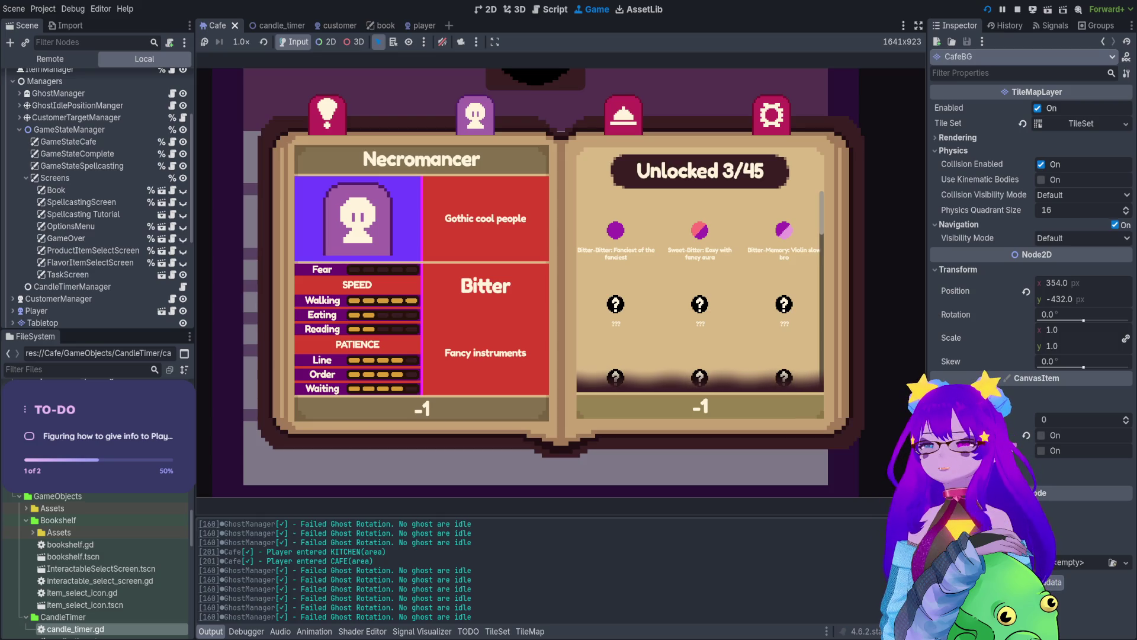
key(Escape)
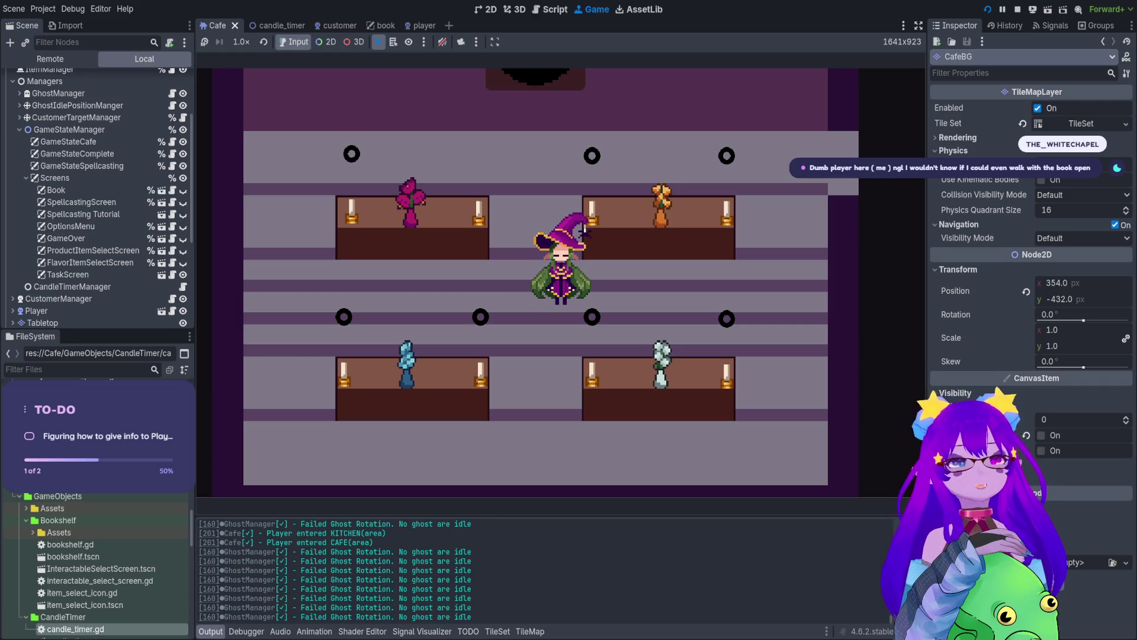
Step: Toggle the book repeatedly in the kitchen while walking the witch right
key(b)
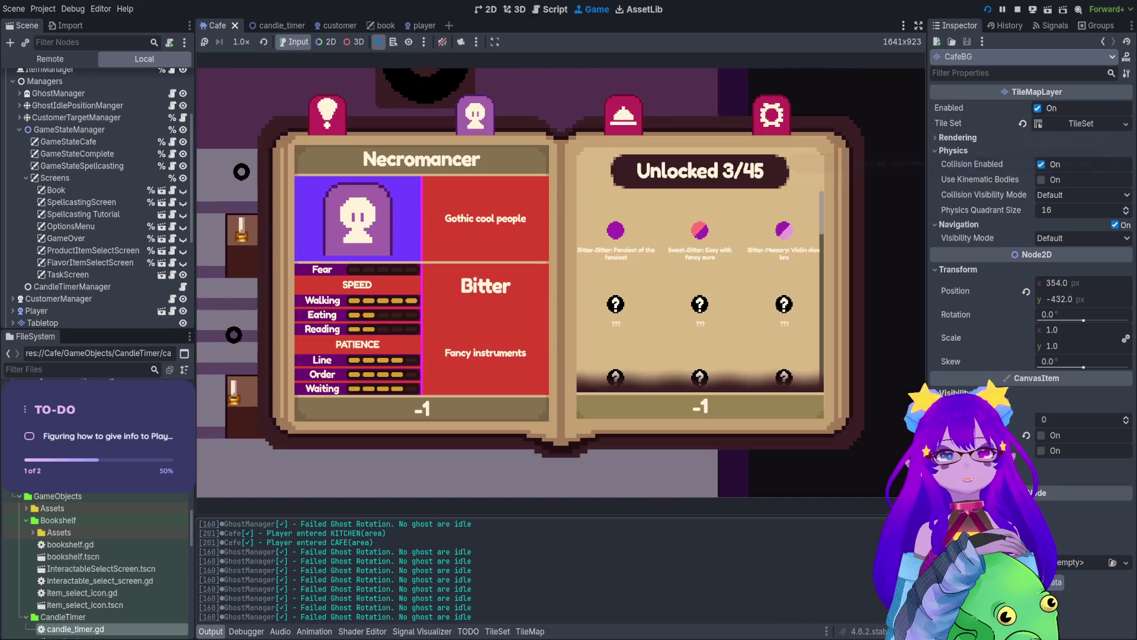
key(b)
key(d)
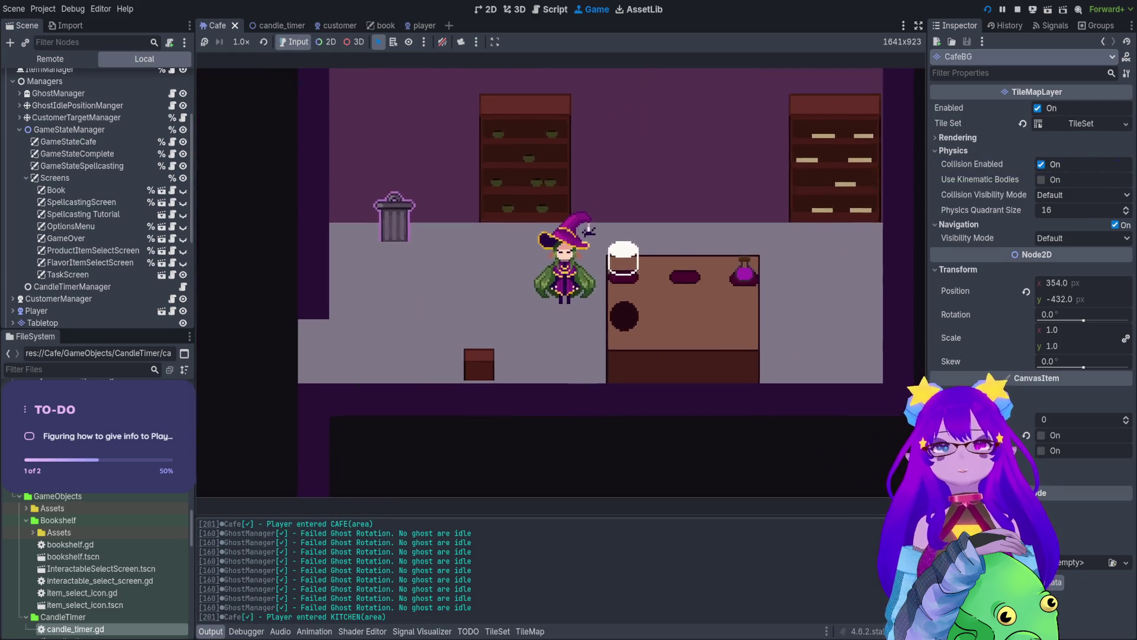
key(b)
key(b)
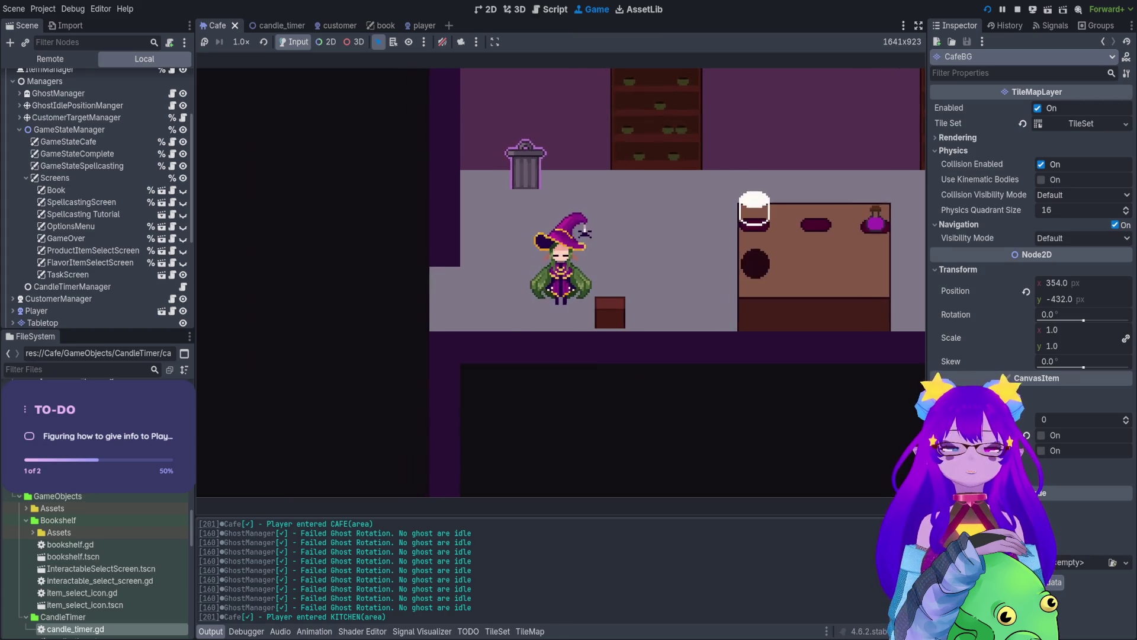
key(b)
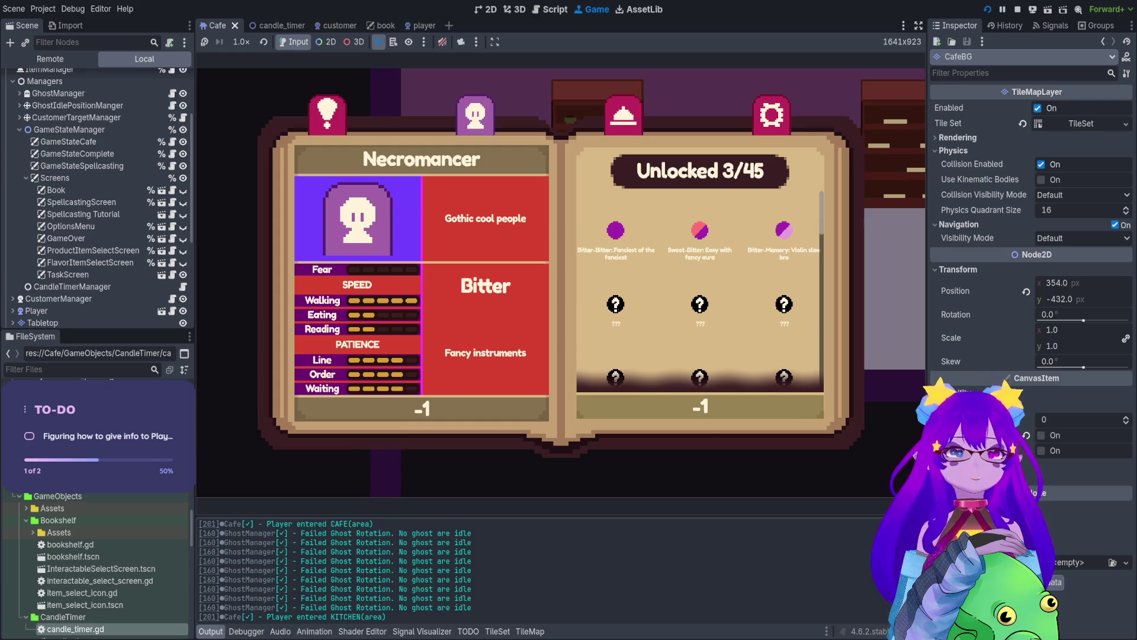
key(b)
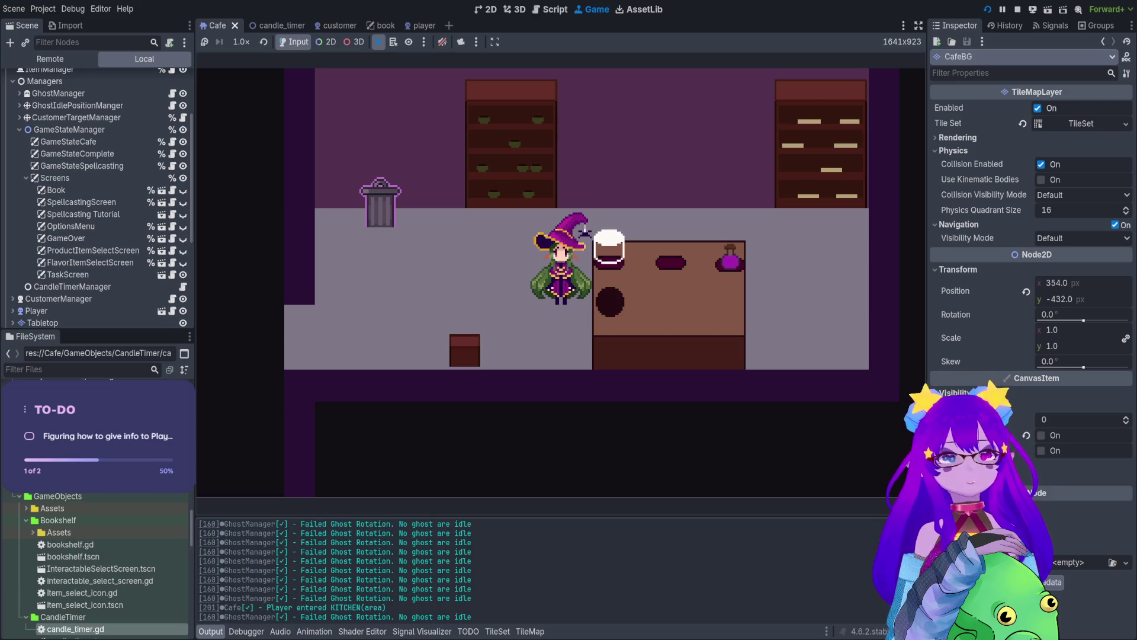
key(b)
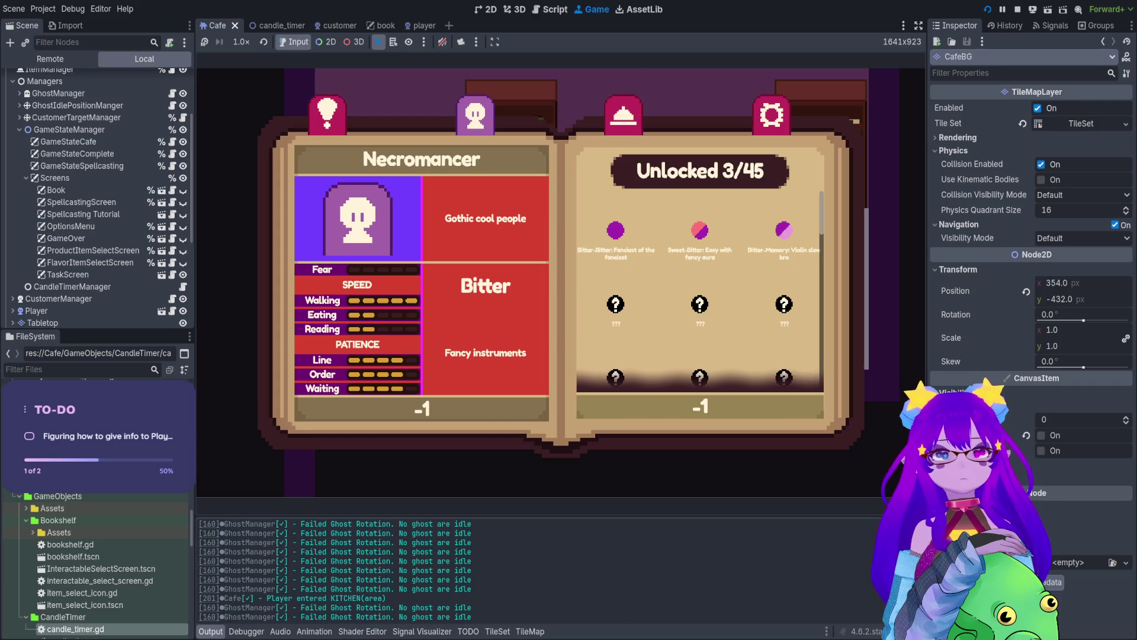
Step: Walk back down into the café, toggling the book open and closed with Tab
key(s)
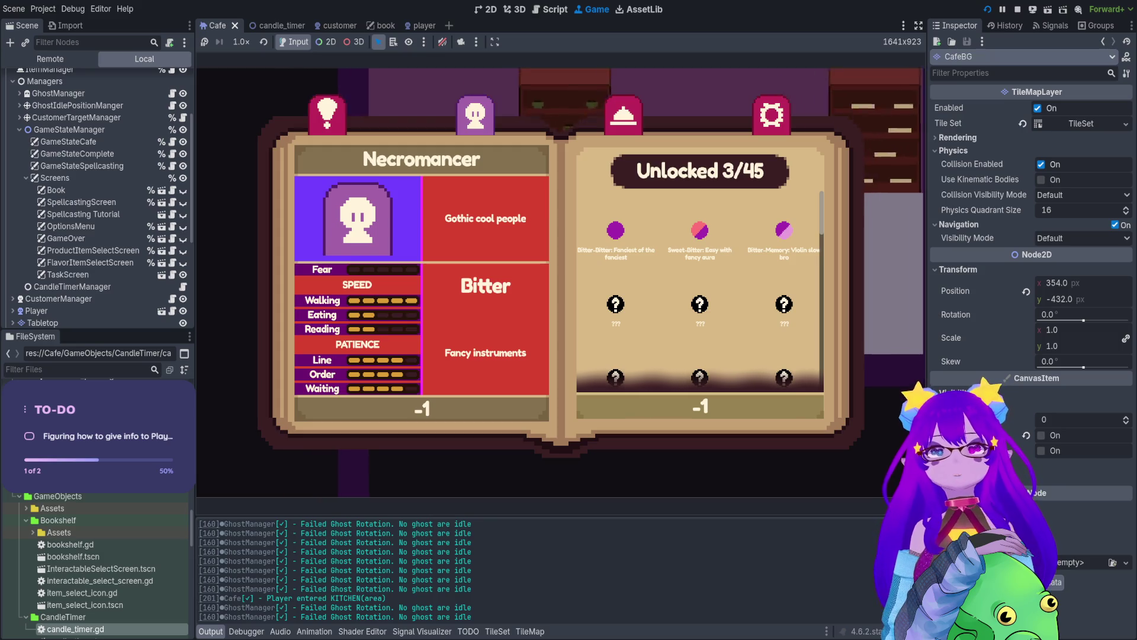
key(Tab)
key(Tab)
key(s)
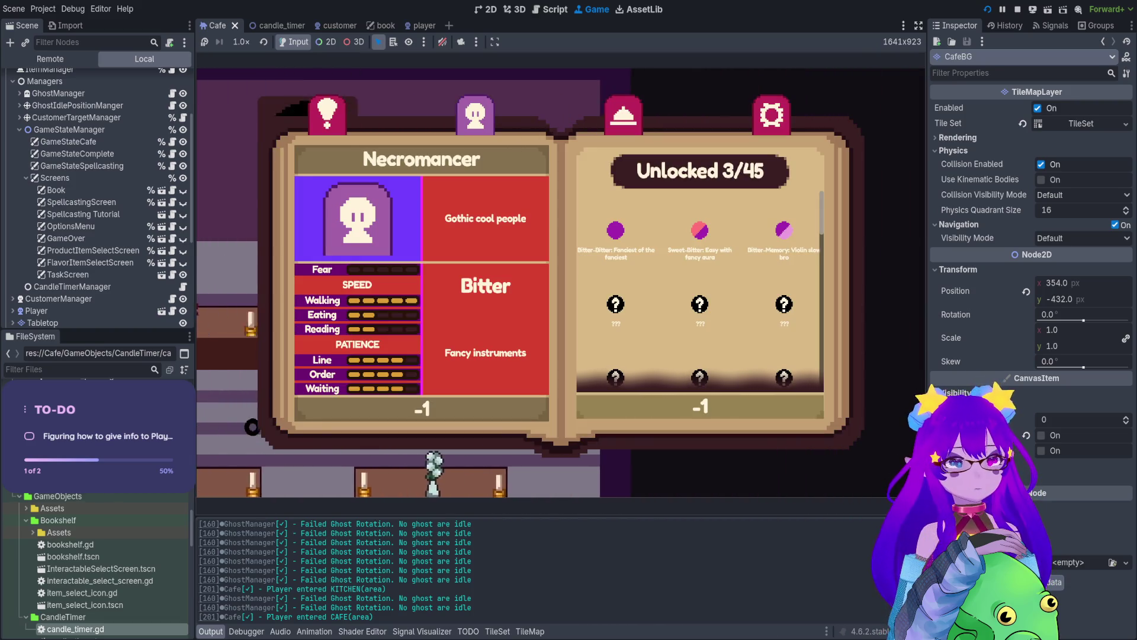
key(Tab)
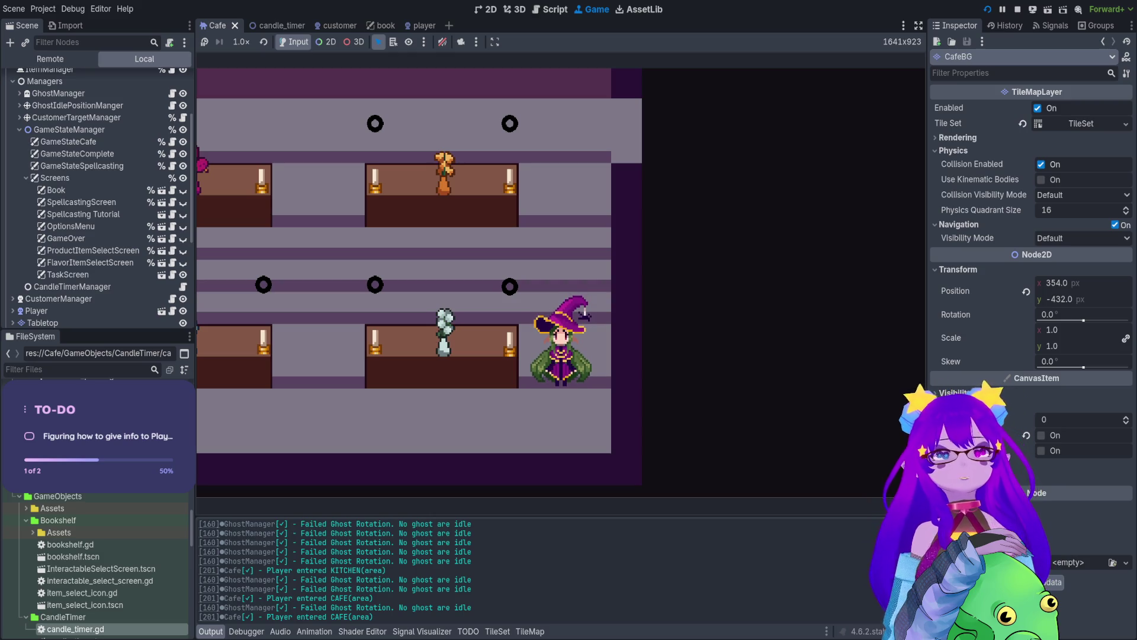
key(Tab)
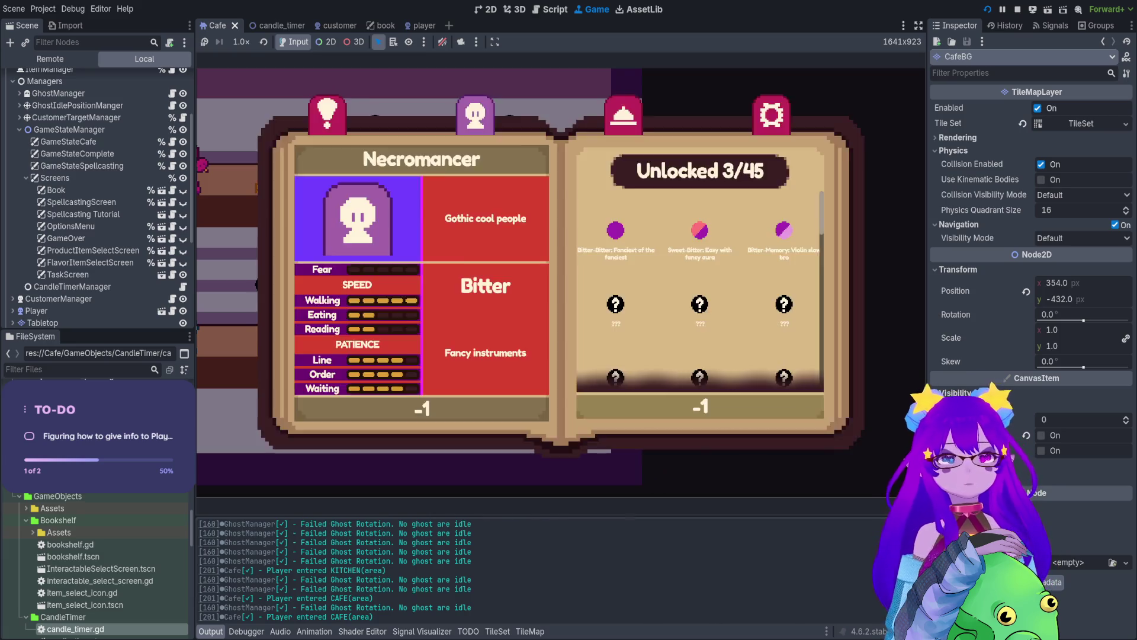
key(Tab)
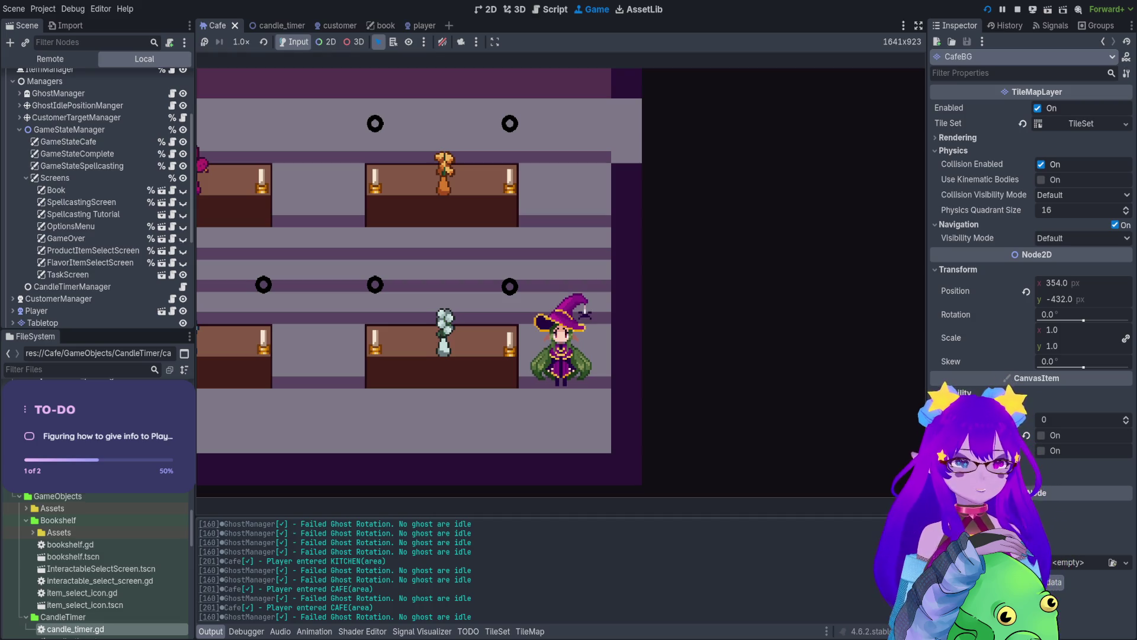
key(Tab)
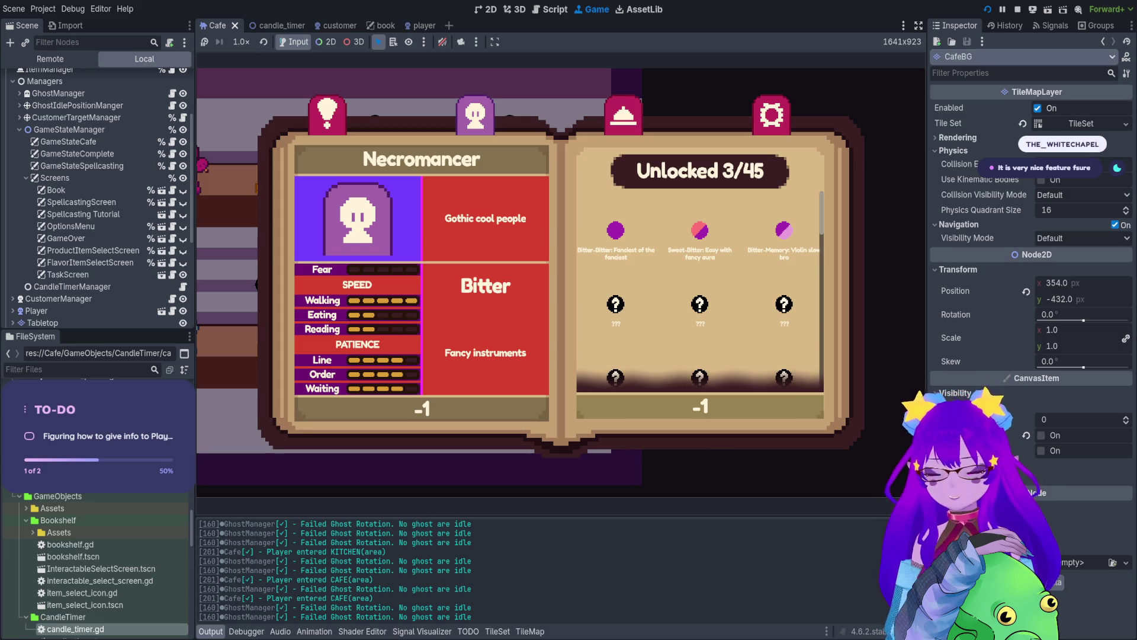
Step: Close the book, reopen it with E, close it again and step right
key(Escape)
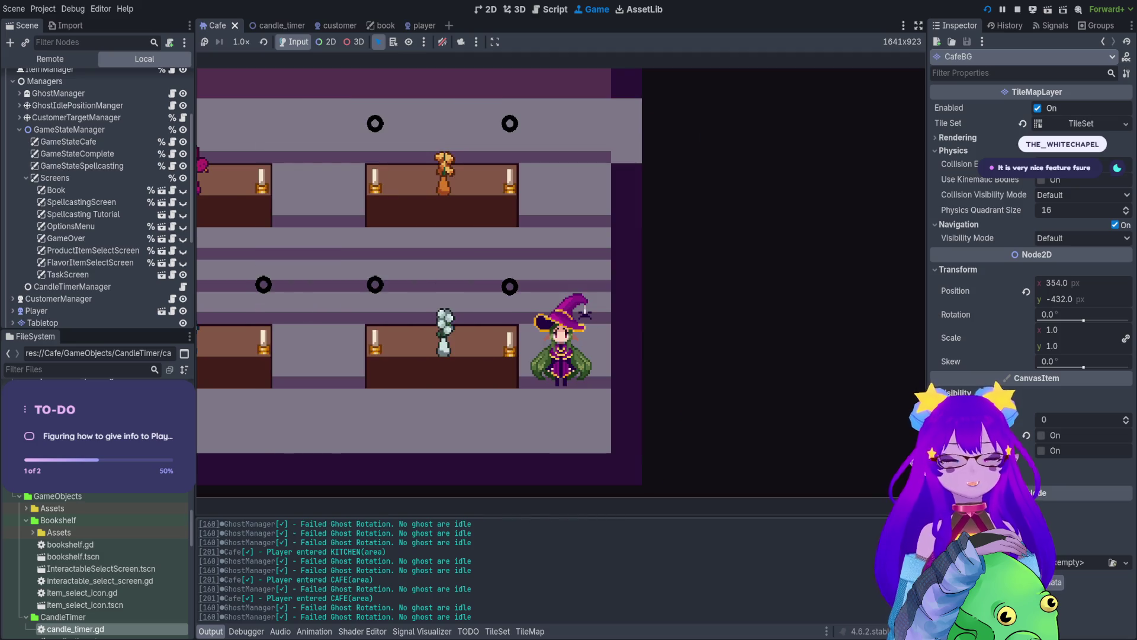
key(e)
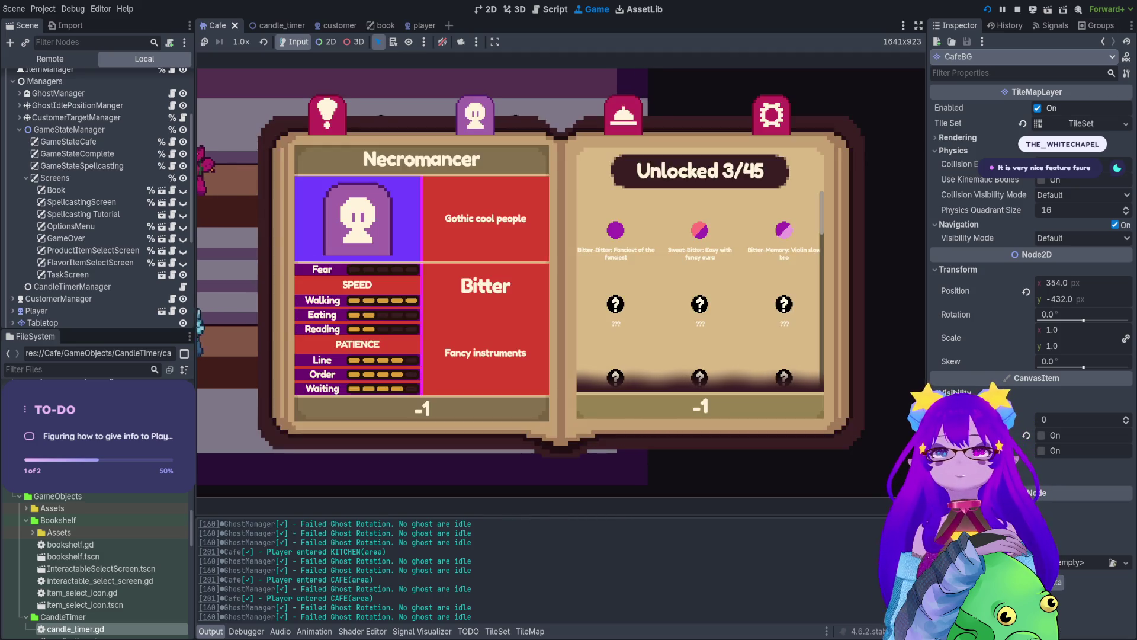
key(Escape)
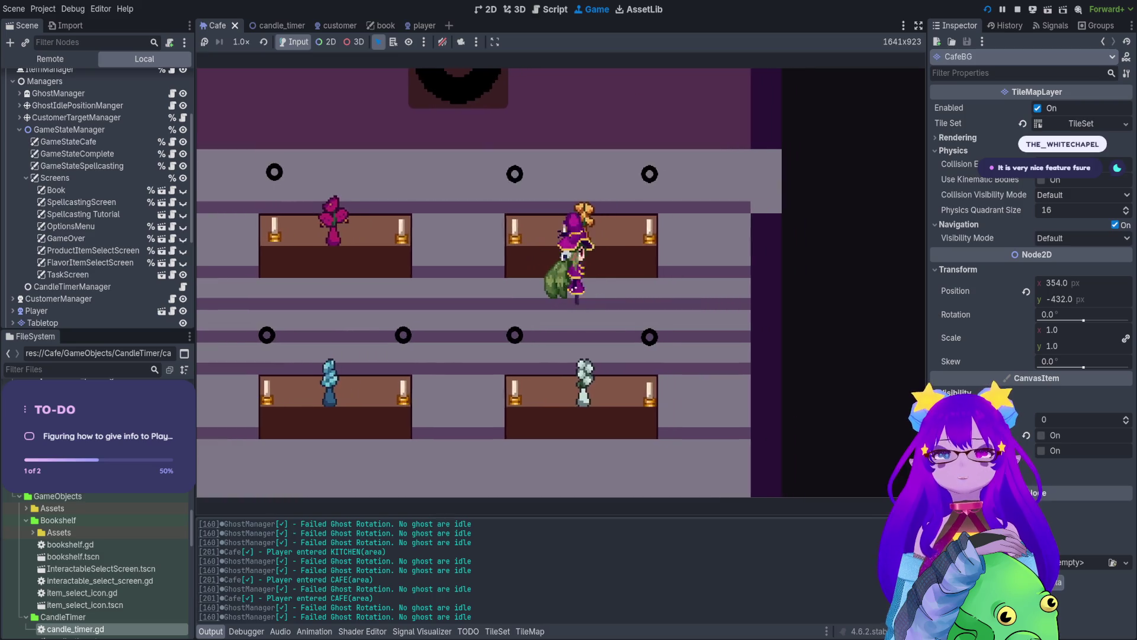
key(d)
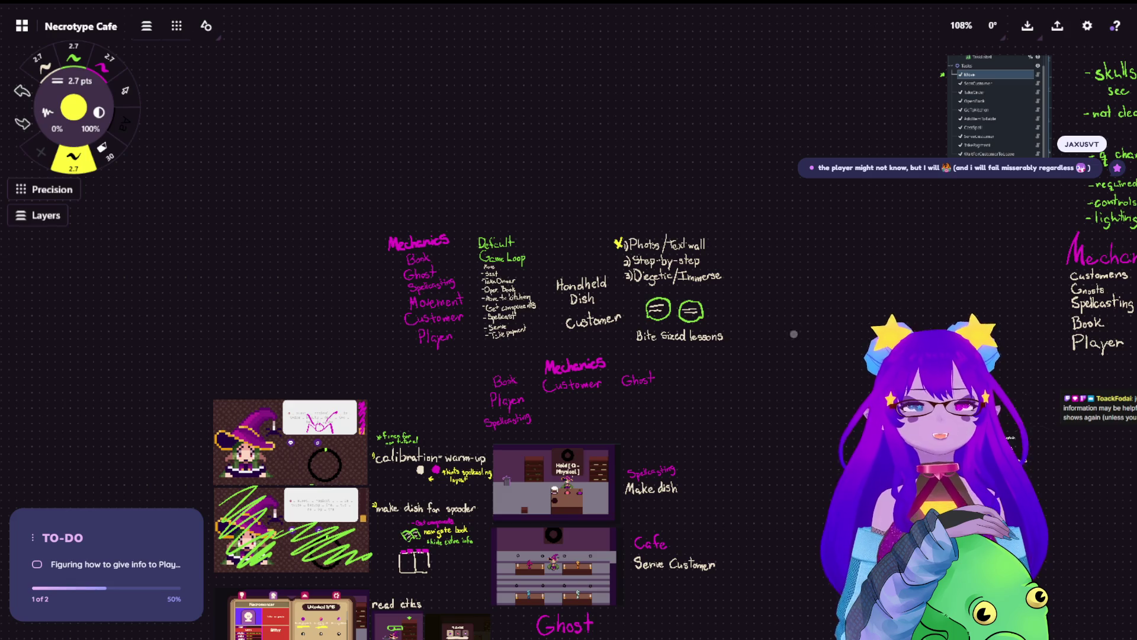
Step: Pan the board to the notes below Bite Sized lessons, the game screenshots and Cafe notes
scroll(794, 324, up, 2)
scroll(855, 439, up, 10)
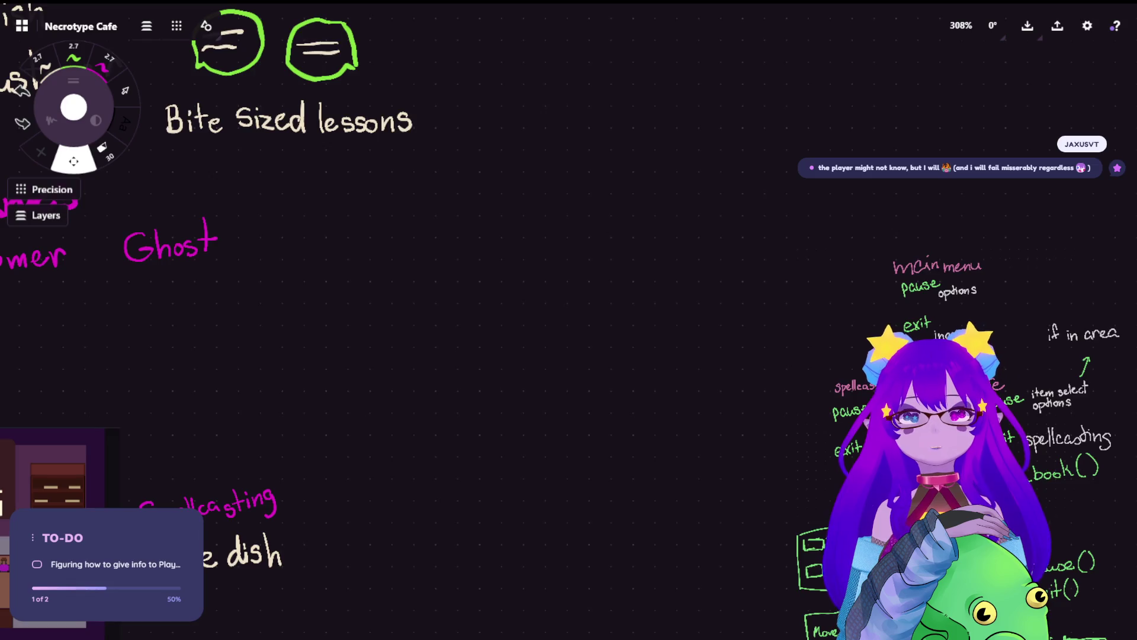
drag(679, 560, 721, 465)
mouse_move(568, 637)
mouse_down()
mouse_move(644, 393)
mouse_move(815, 305)
mouse_up()
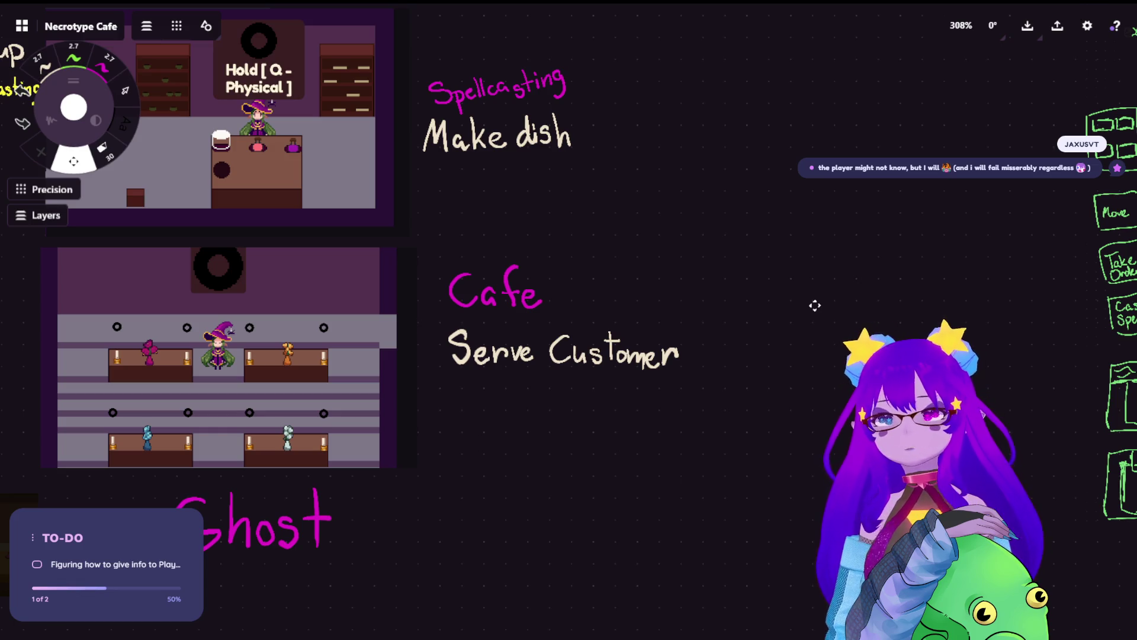
scroll(435, 335, left, 5)
scroll(434, 336, down, 1)
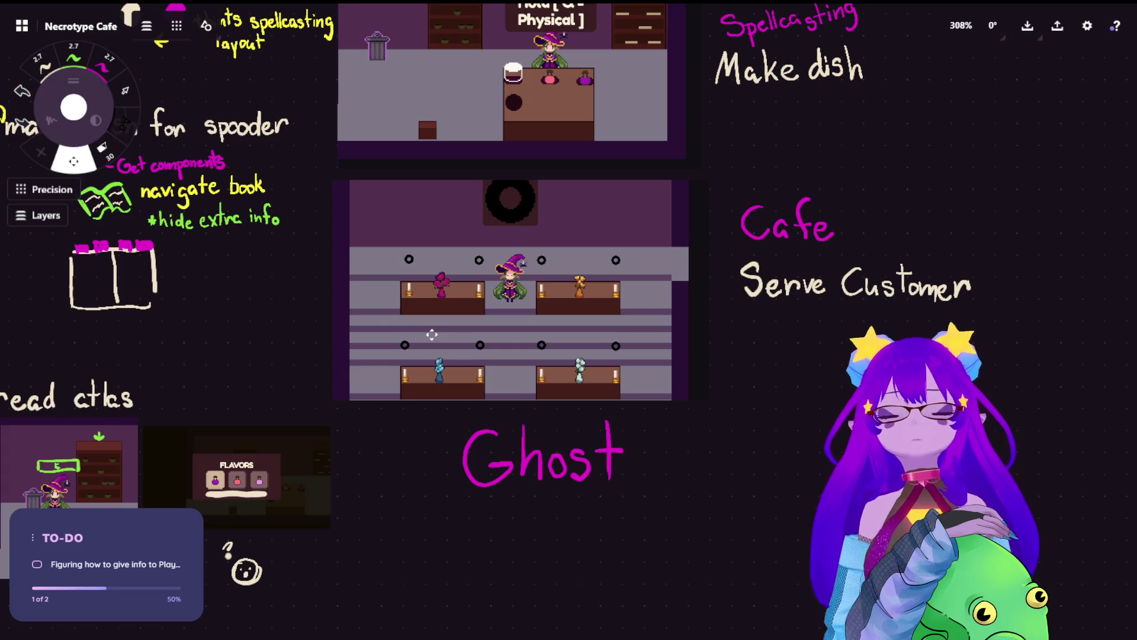
Step: Try the yellow 2.7 pt and cream brushes, then make the green pen active
key(space)
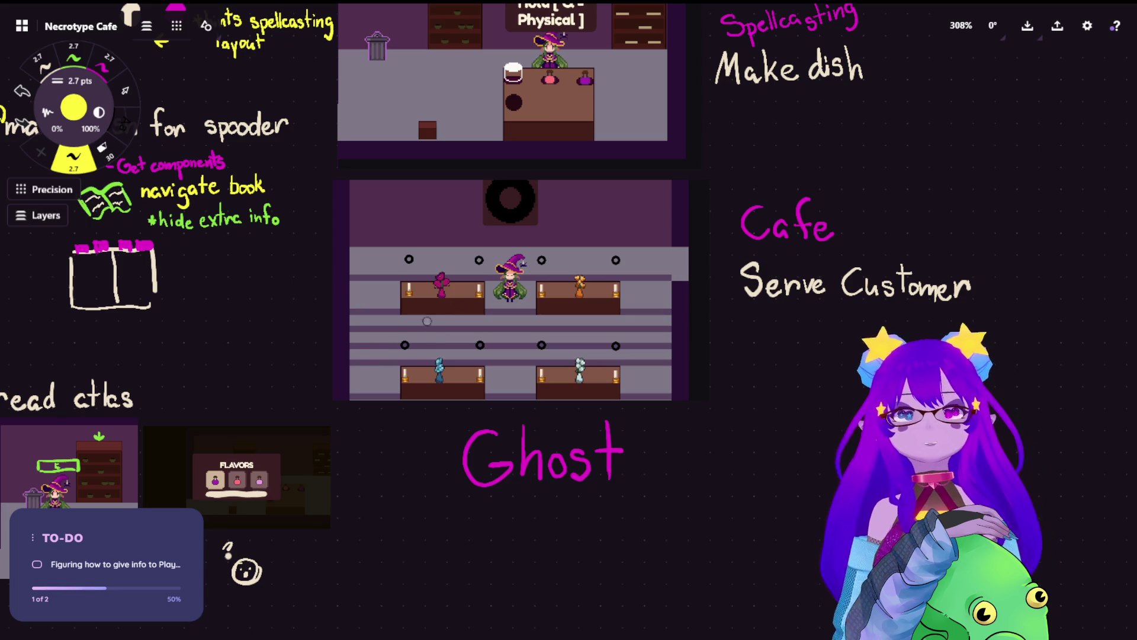
scroll(376, 344, up, 2)
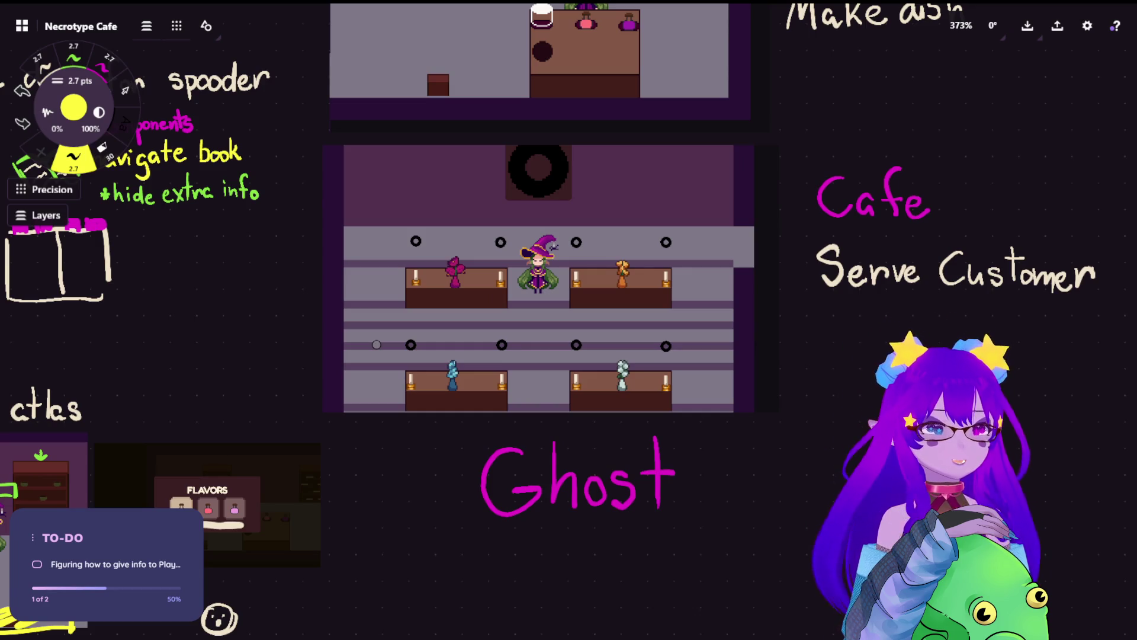
scroll(361, 228, down, 3)
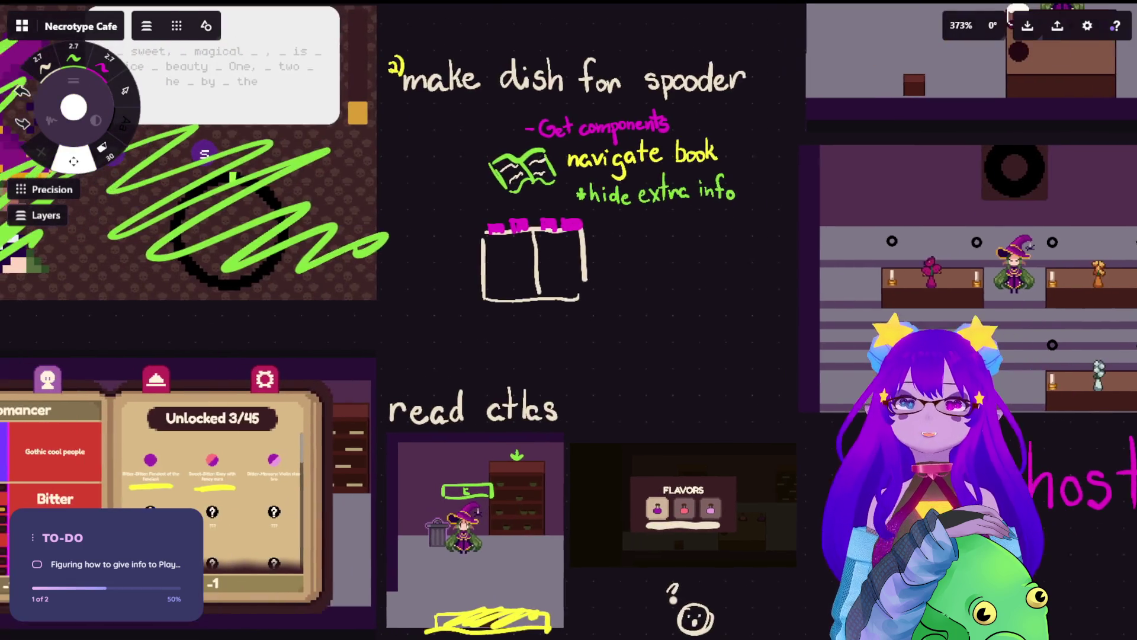
scroll(573, 183, up, 4)
scroll(574, 184, up, 4)
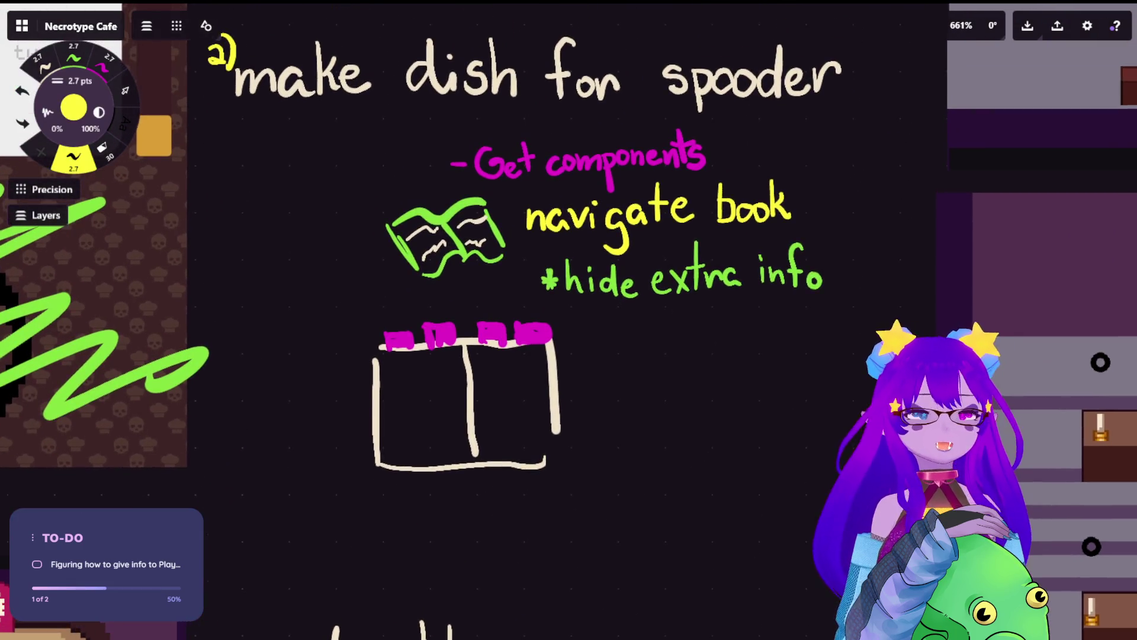
click(43, 64)
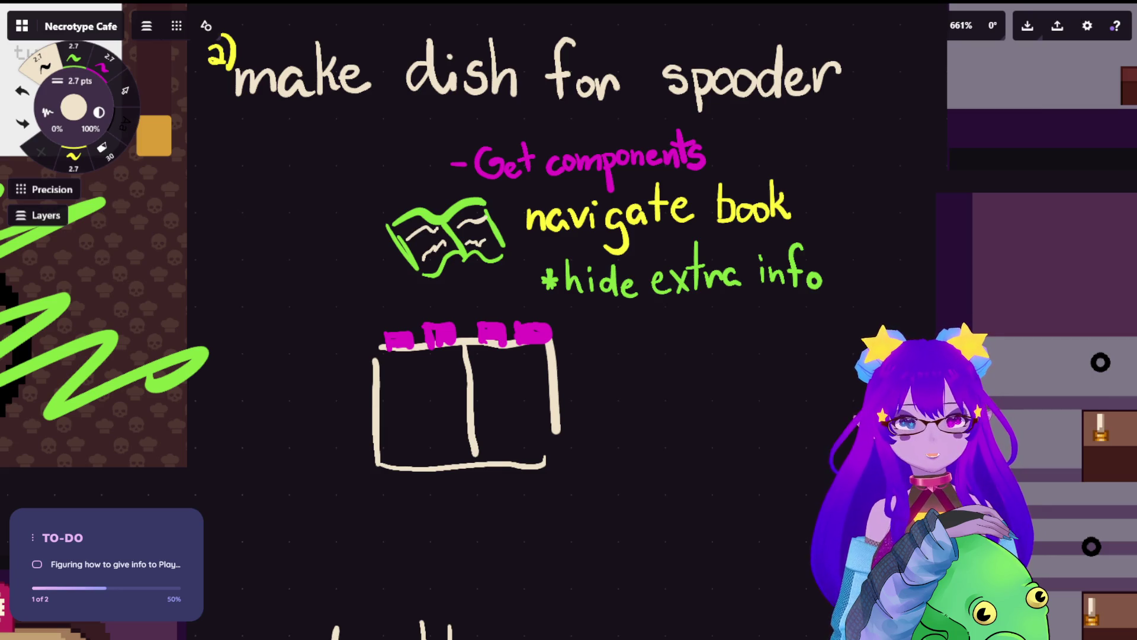
scroll(237, 172, down, 6)
scroll(274, 409, up, 3)
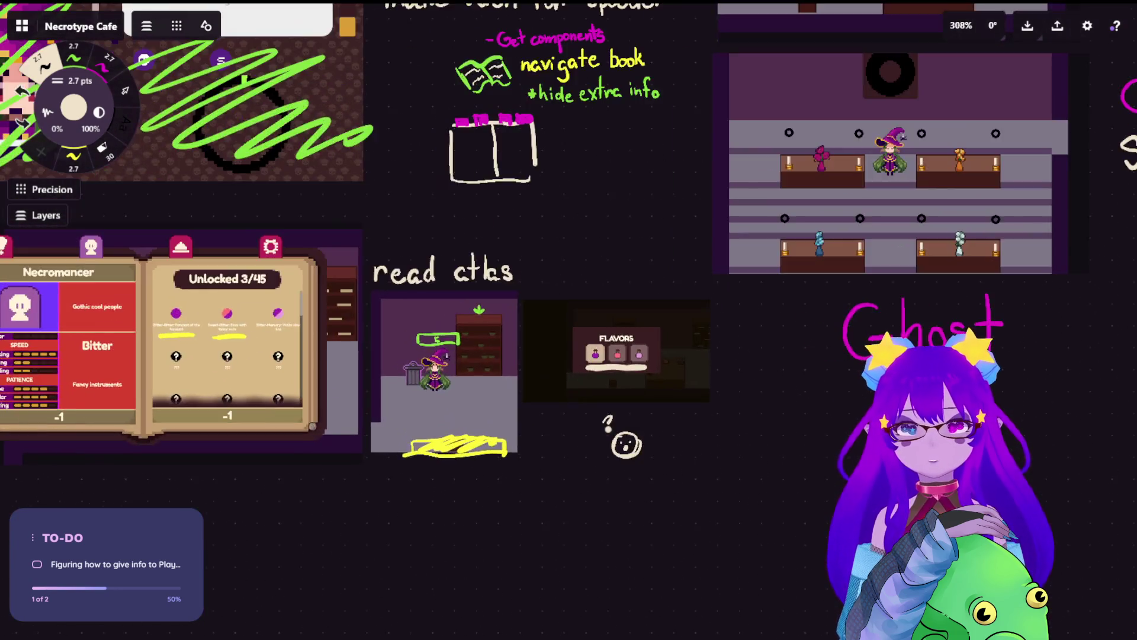
scroll(23, 122, up, 3)
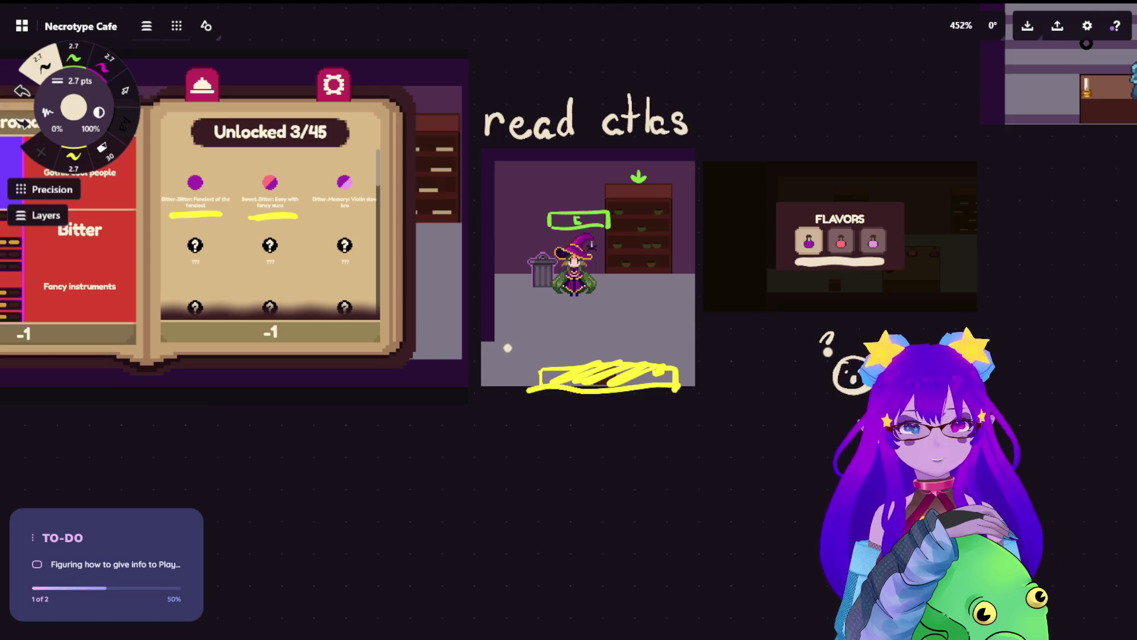
click(73, 56)
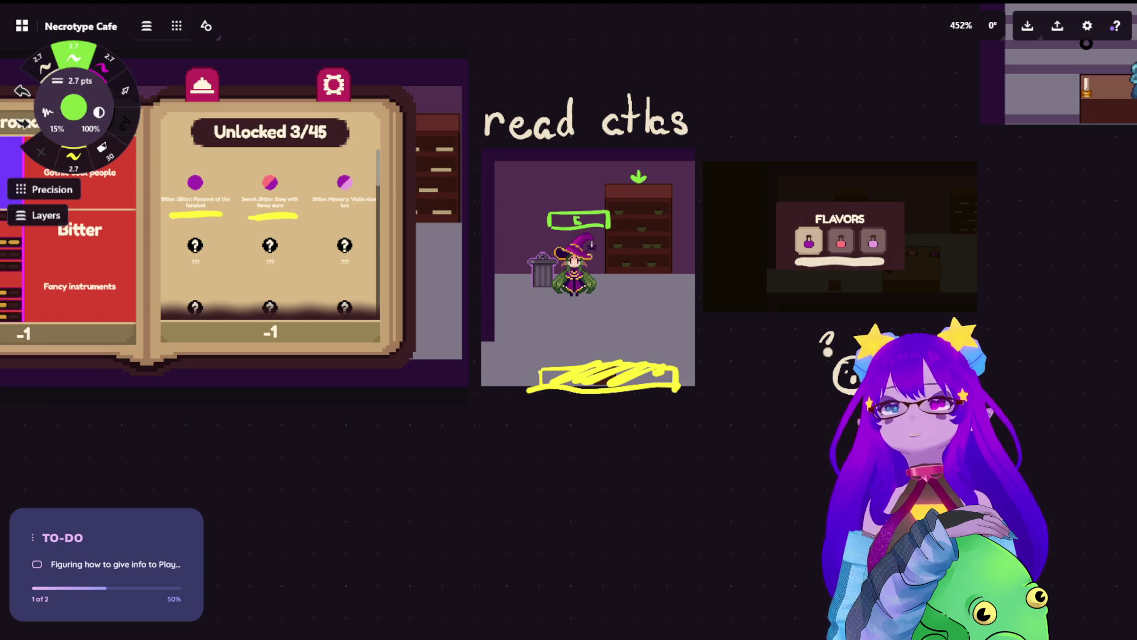
Step: Handwrite 'space=book animation' in green below the kitchen mockup, undoing and redrawing misformed letters
drag(512, 422, 514, 447)
key(ctrl+z)
key(ctrl+z)
mouse_move(515, 426)
mouse_down()
mouse_move(506, 446)
mouse_move(525, 456)
mouse_move(525, 446)
mouse_move(571, 443)
mouse_move(587, 423)
mouse_move(596, 431)
mouse_move(604, 422)
mouse_move(613, 439)
mouse_move(639, 427)
mouse_move(648, 439)
mouse_up()
mouse_move(656, 419)
mouse_down()
mouse_move(658, 440)
mouse_move(772, 423)
mouse_move(766, 429)
mouse_move(794, 432)
mouse_up()
click(690, 432)
key(ctrl+z)
key(ctrl+z)
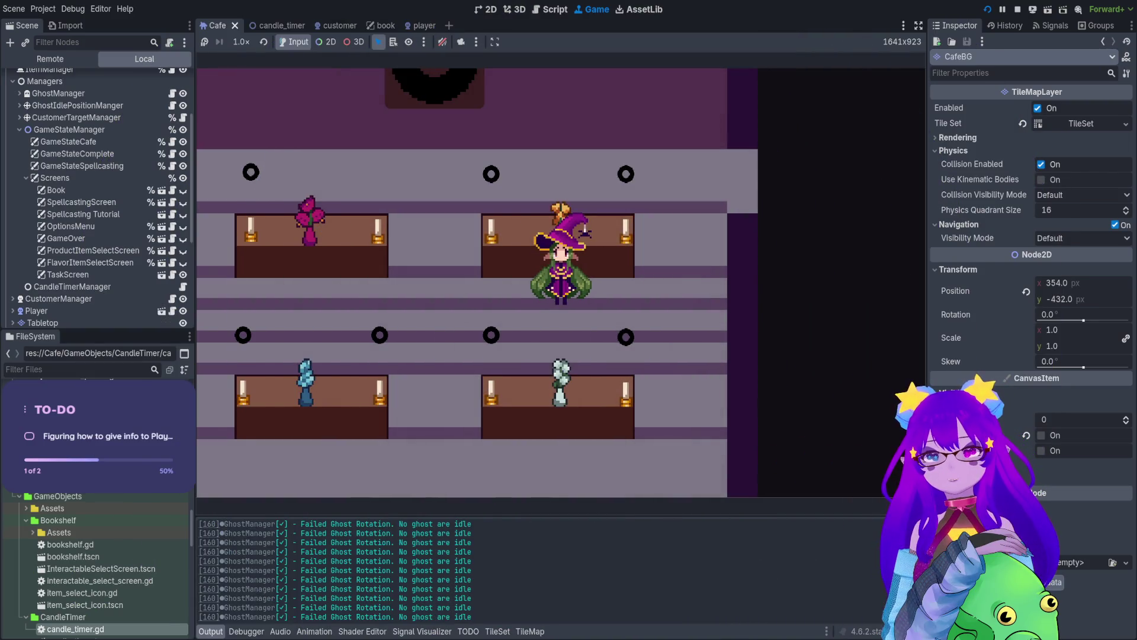
Step: Toggle the in-game book, then walk the player up and right to the kitchen counter
key(Tab)
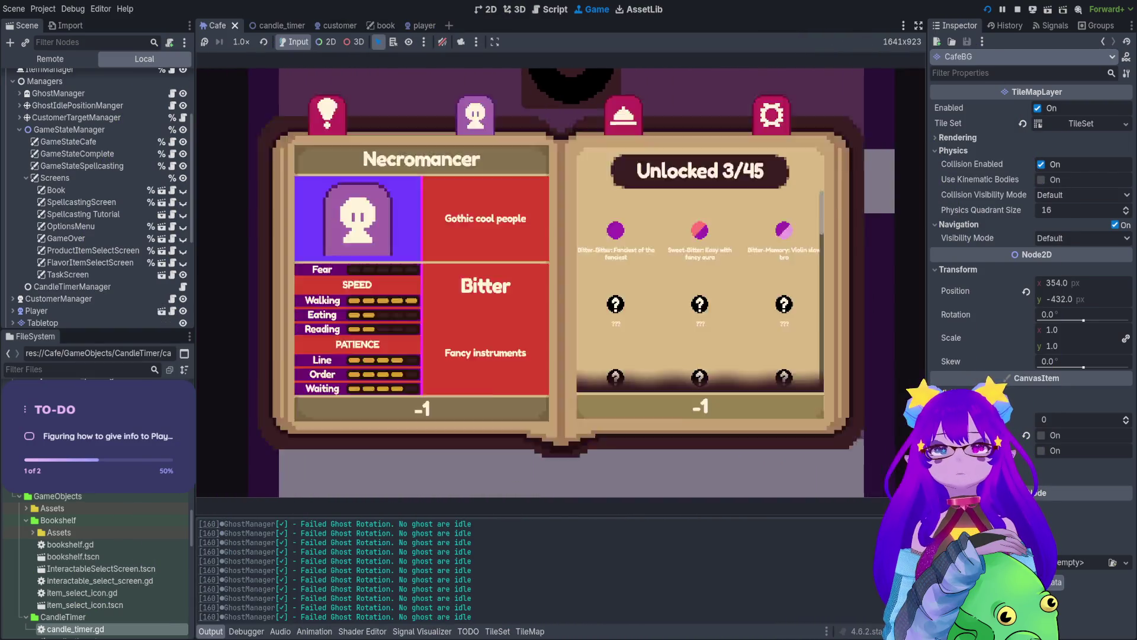
key(Tab)
key(Tab)
key(Tab)
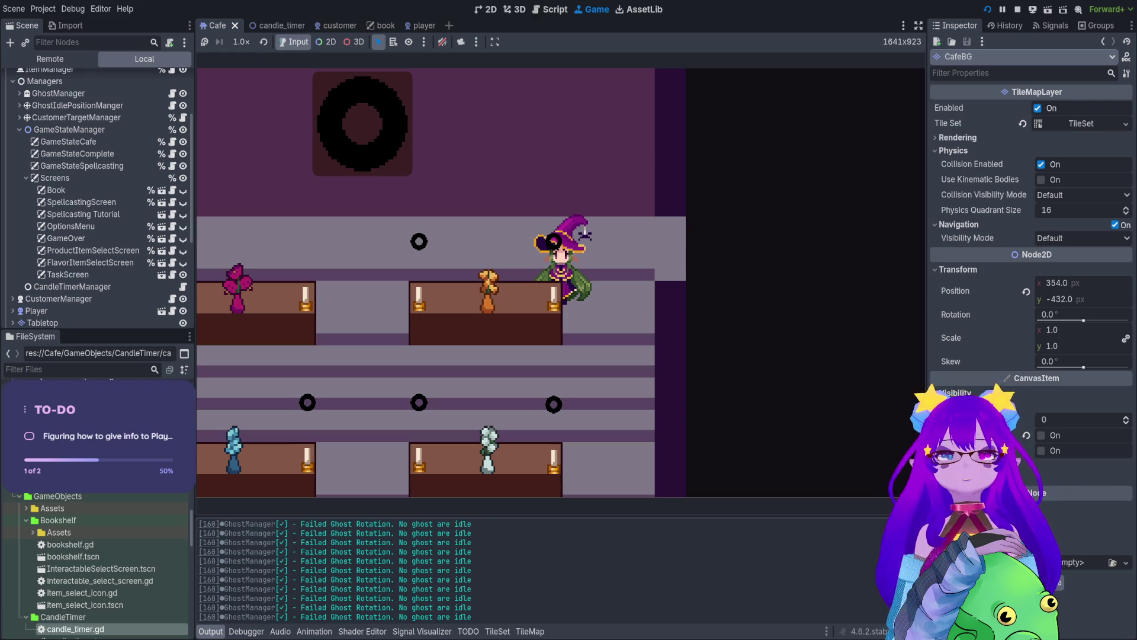
key(Up)
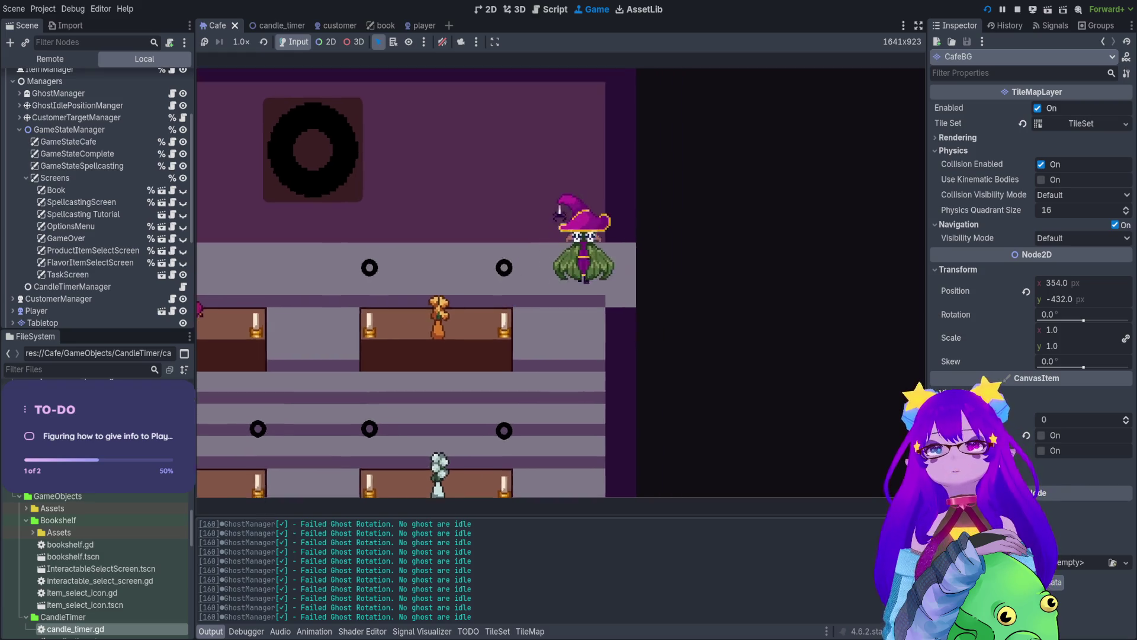
key(Right)
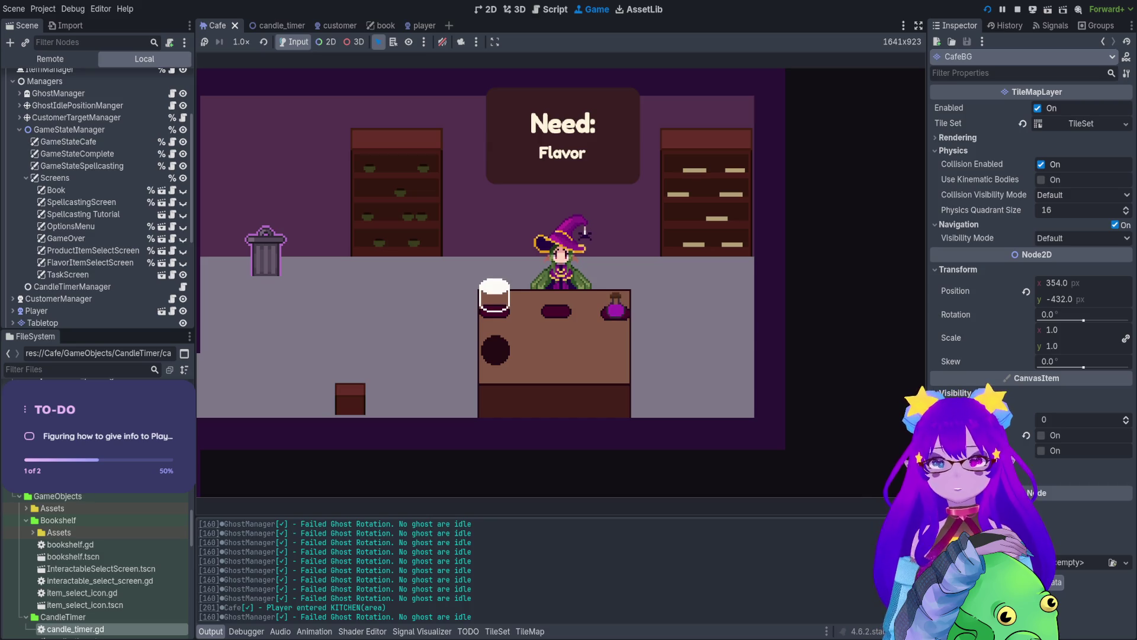
Step: Open the recipe book, turn to the Medimancer page, close it and stop the game
key(b)
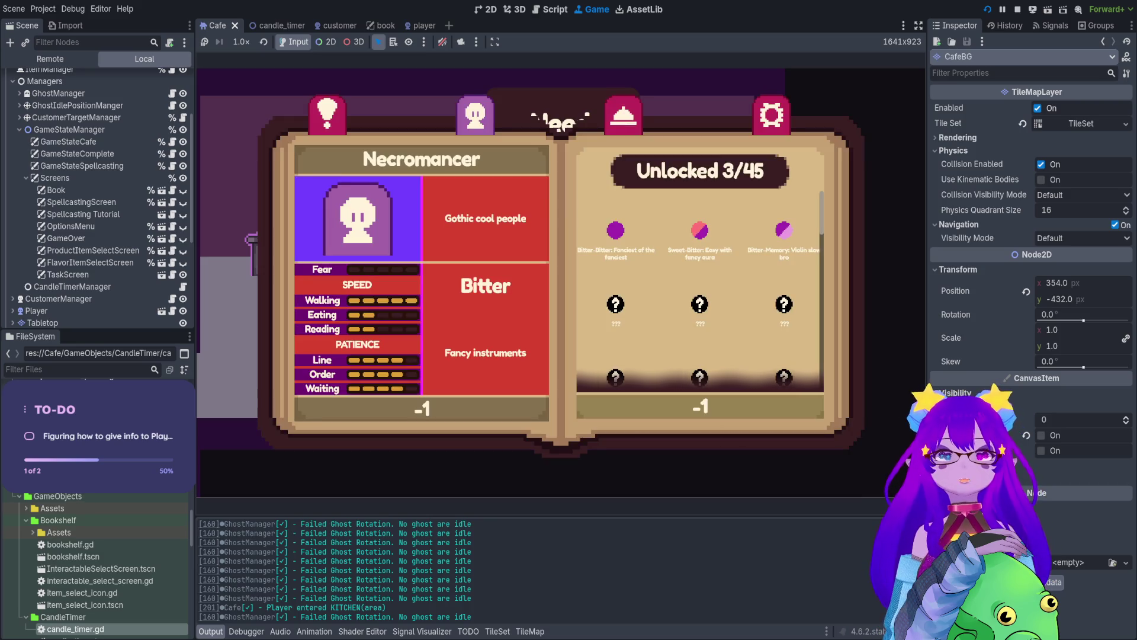
key(e)
key(q)
key(Right)
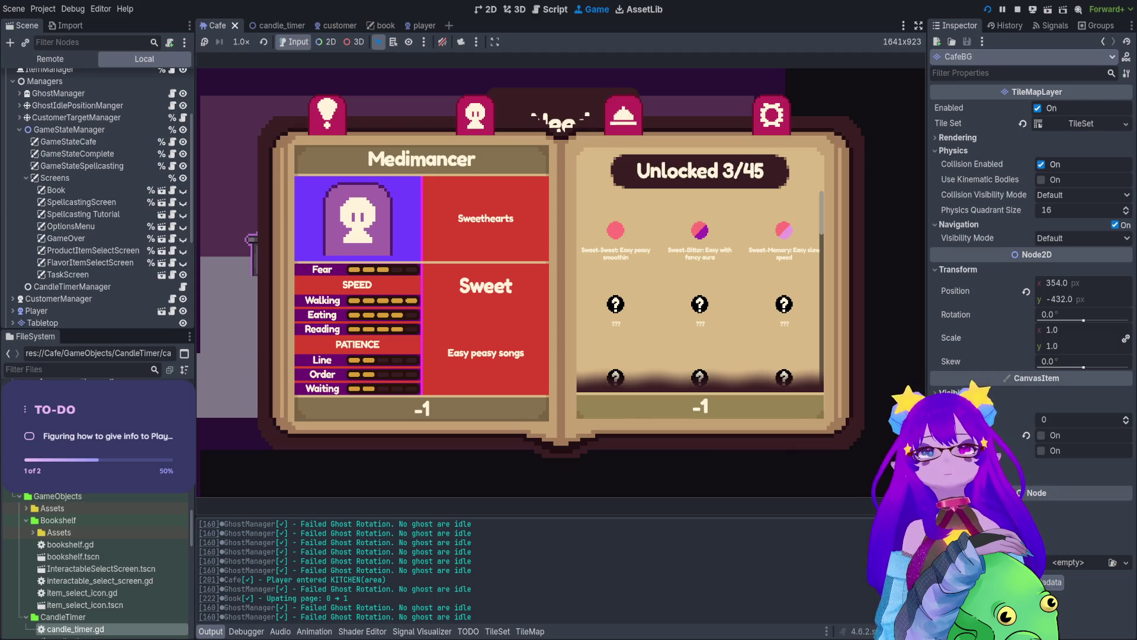
key(Escape)
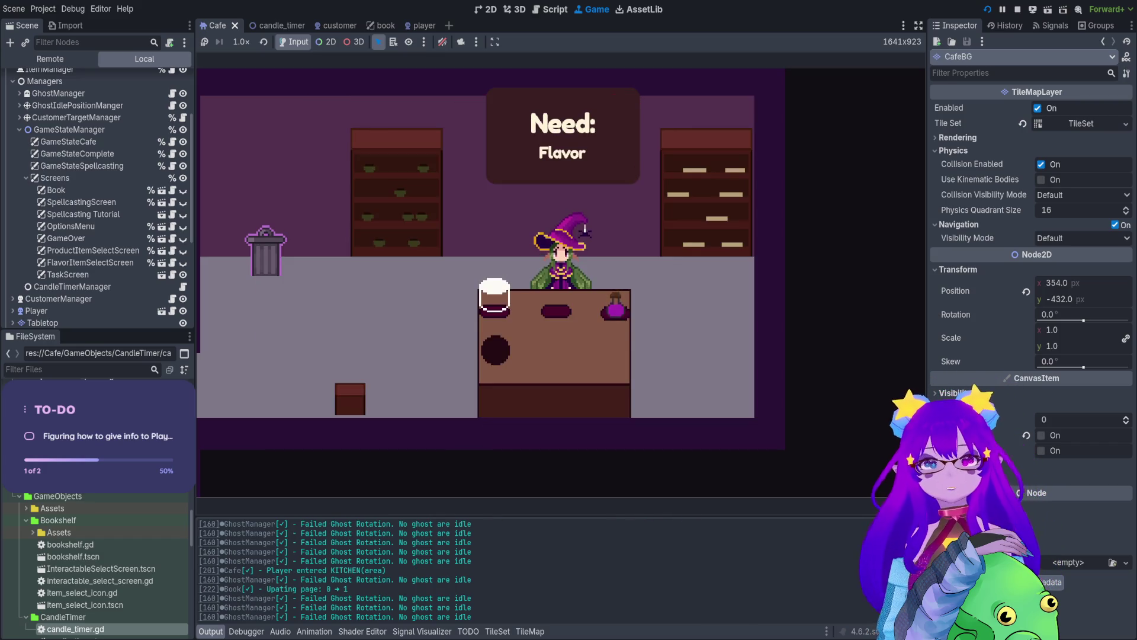
key(F8)
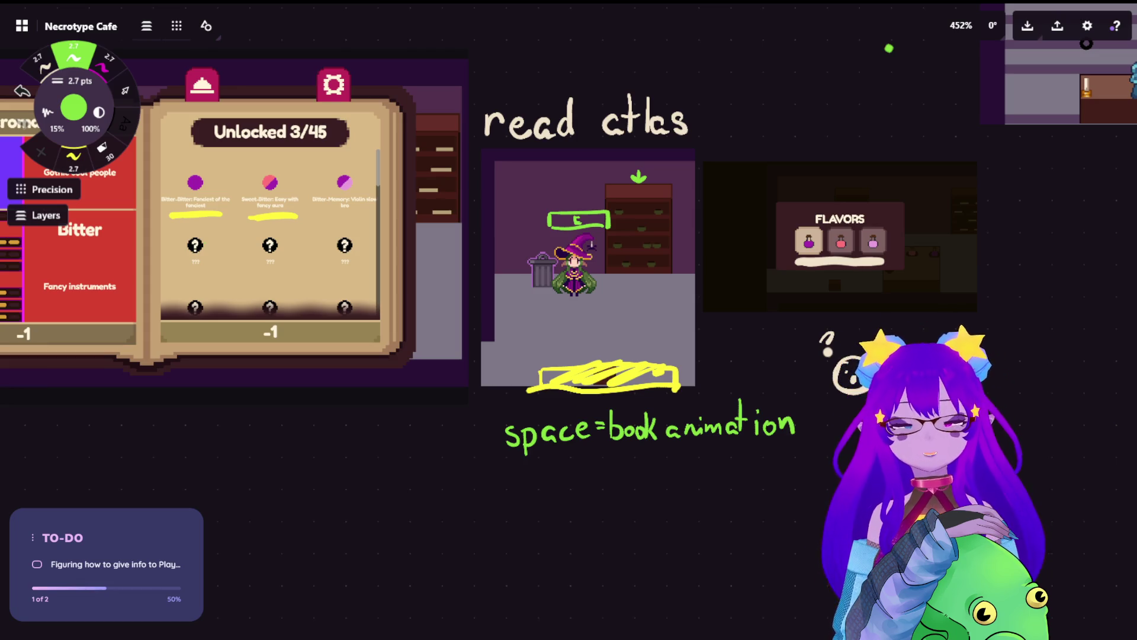
drag(773, 332, 714, 260)
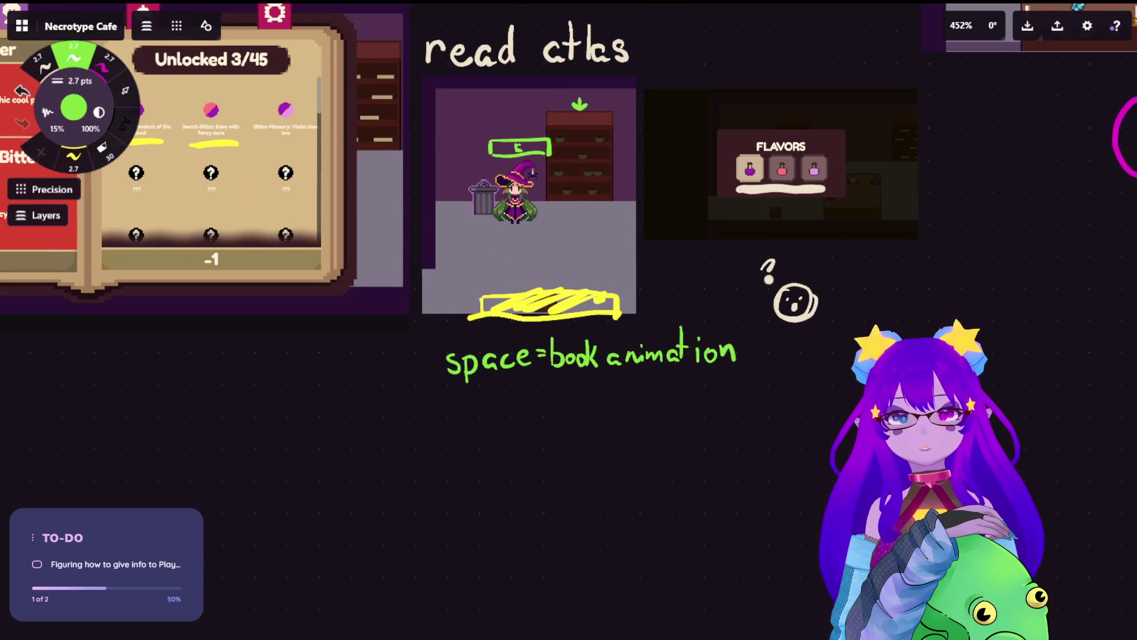
scroll(655, 251, up, 3)
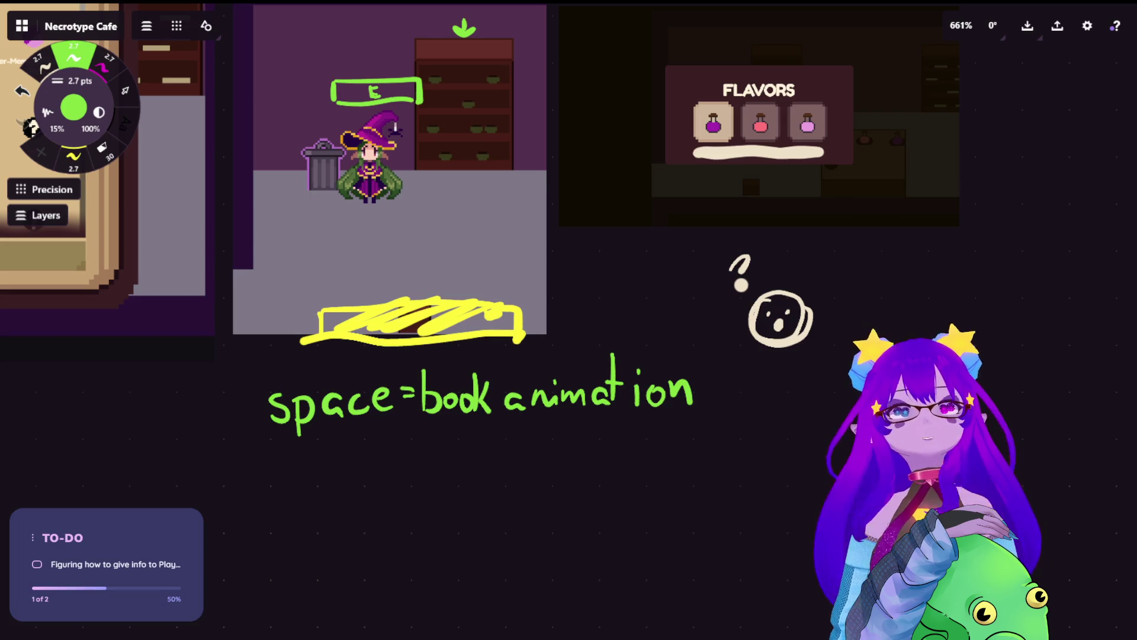
Step: With the yellow pen, draw a short stroke right after 'animation', undoing stray marks
mouse_move(588, 325)
mouse_down()
mouse_move(614, 297)
mouse_move(698, 298)
mouse_up()
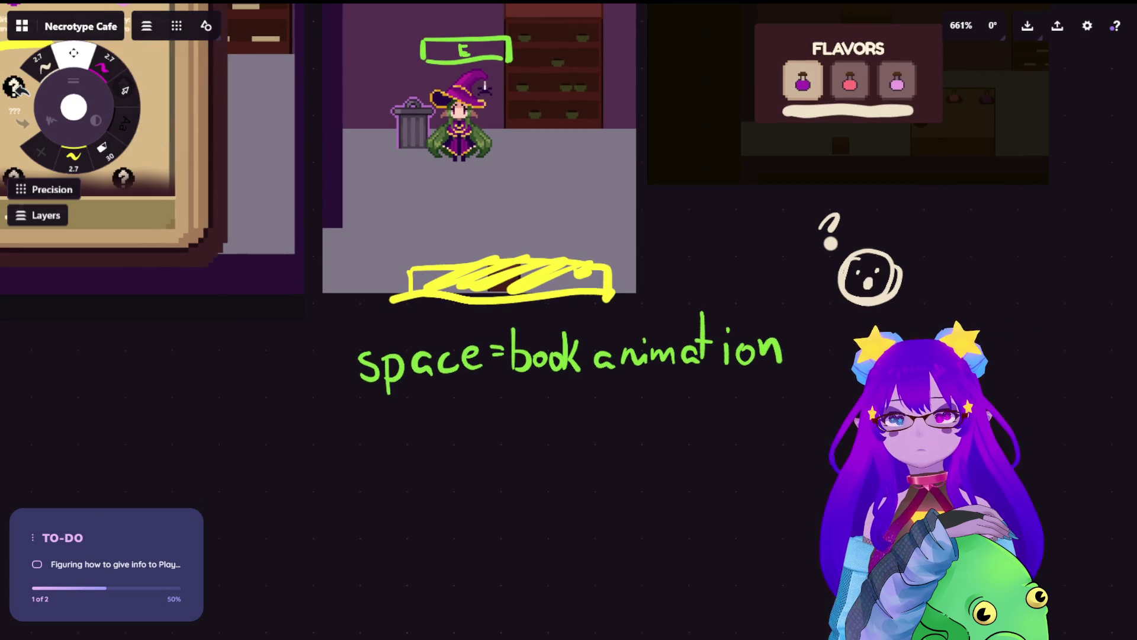
click(70, 167)
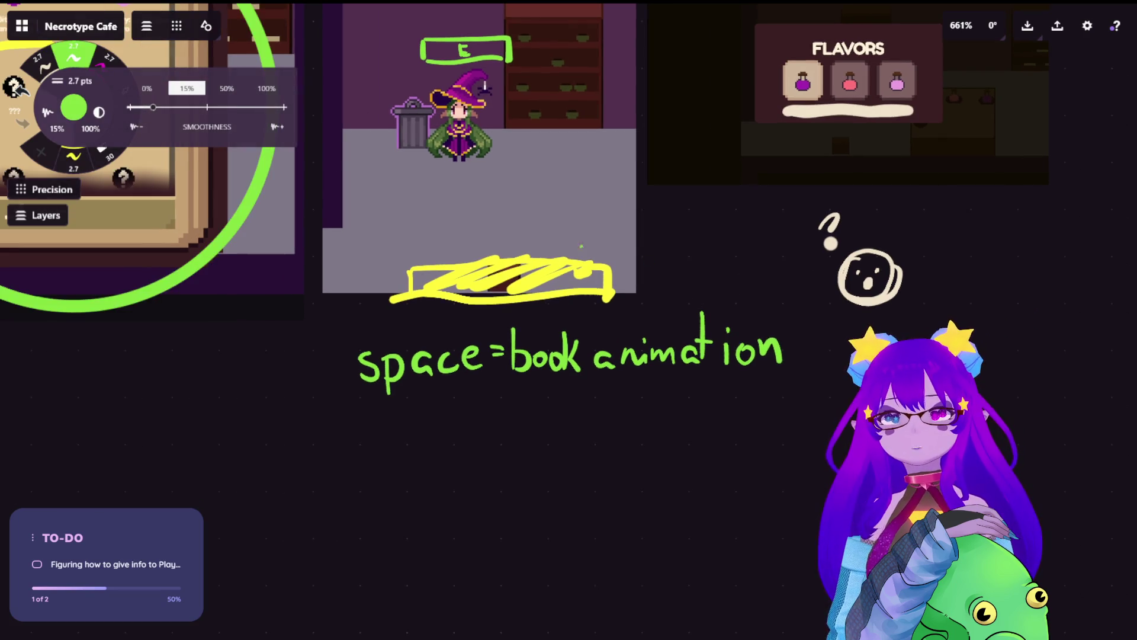
click(70, 169)
drag(779, 308, 796, 338)
key(ctrl+z)
mouse_move(776, 299)
mouse_down()
mouse_move(797, 333)
mouse_move(798, 319)
mouse_up()
key(ctrl+z)
key(ctrl+z)
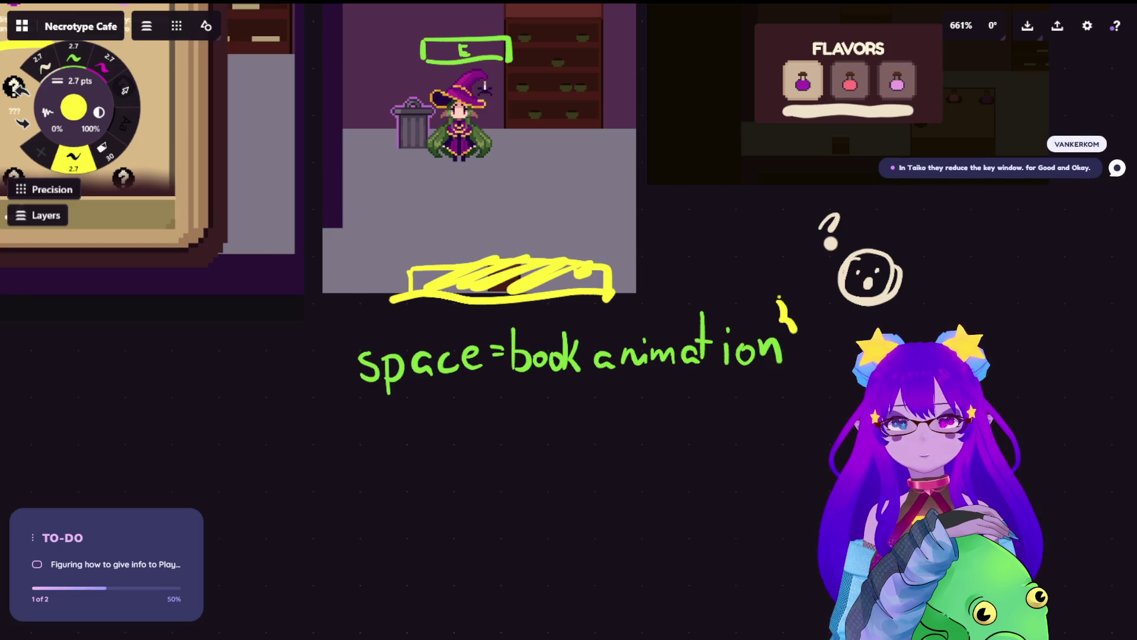
key(ctrl+z)
key(ctrl+z)
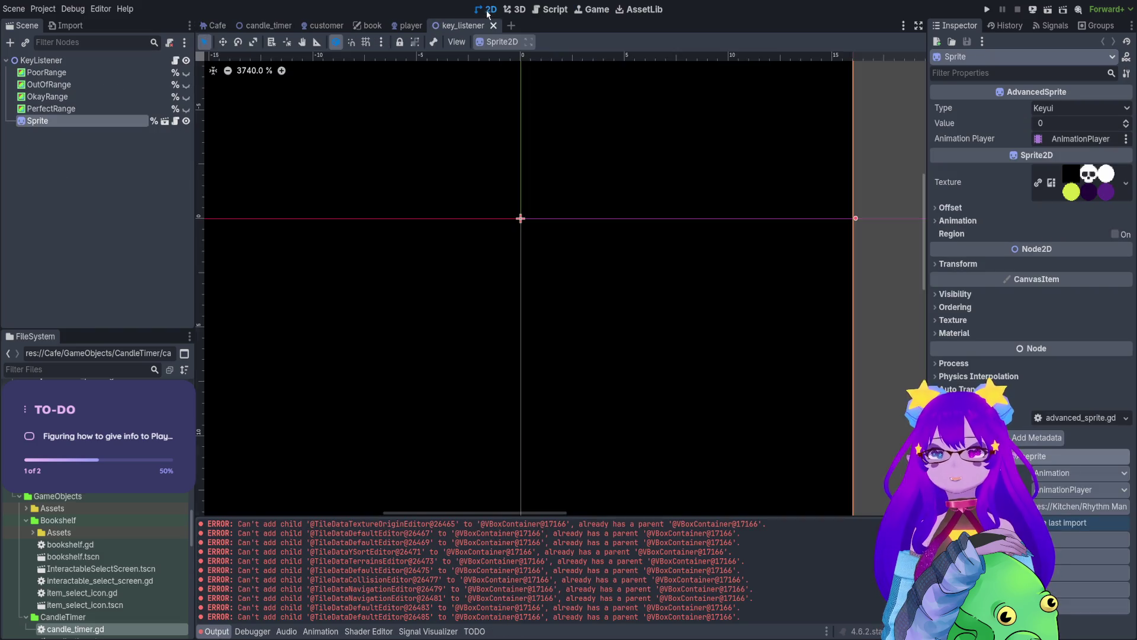
Step: Turn on visibility for PerfectRange, OkayRange, OutOfRange and PoorRange, then select OutOfRange
scroll(541, 274, down, 10)
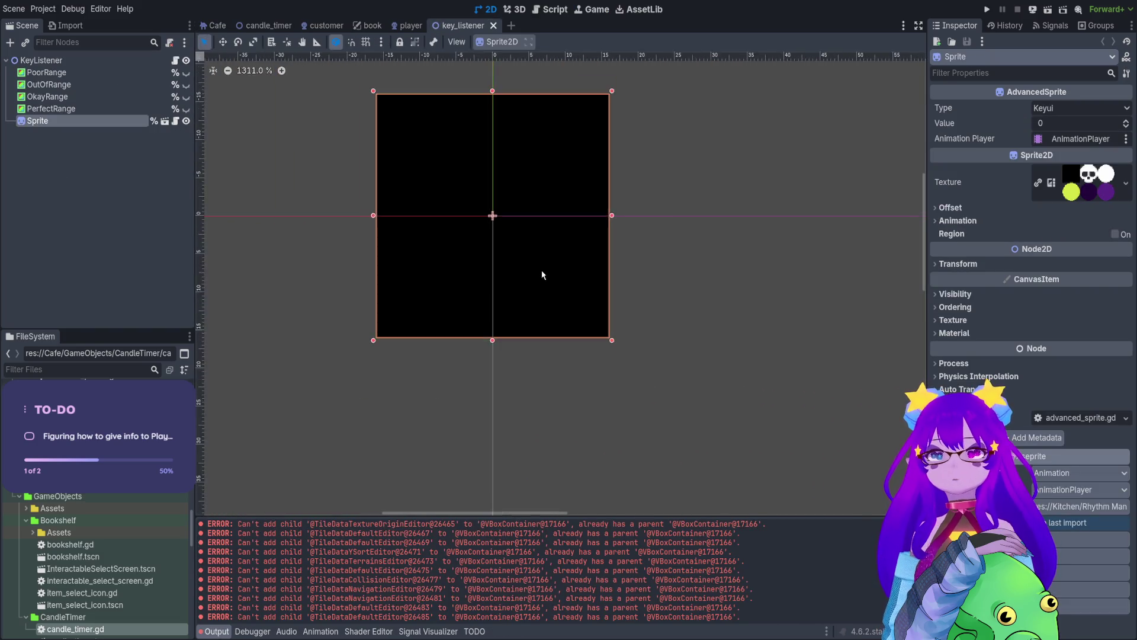
click(185, 109)
click(186, 97)
click(187, 85)
click(186, 73)
scroll(589, 248, up, 4)
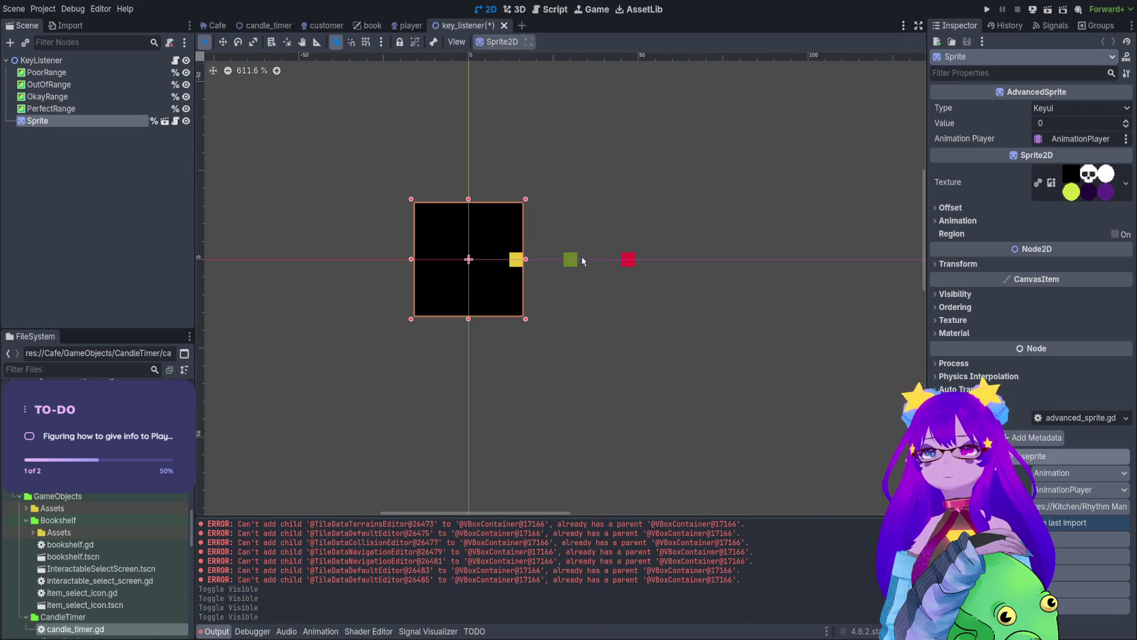
scroll(515, 210, down, 2)
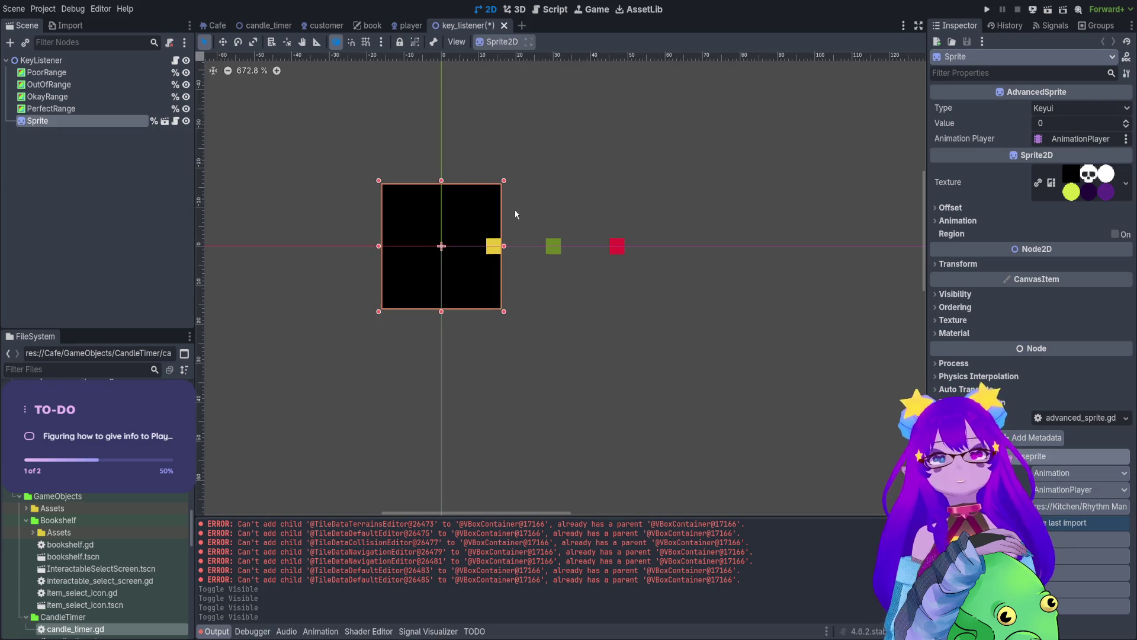
click(89, 85)
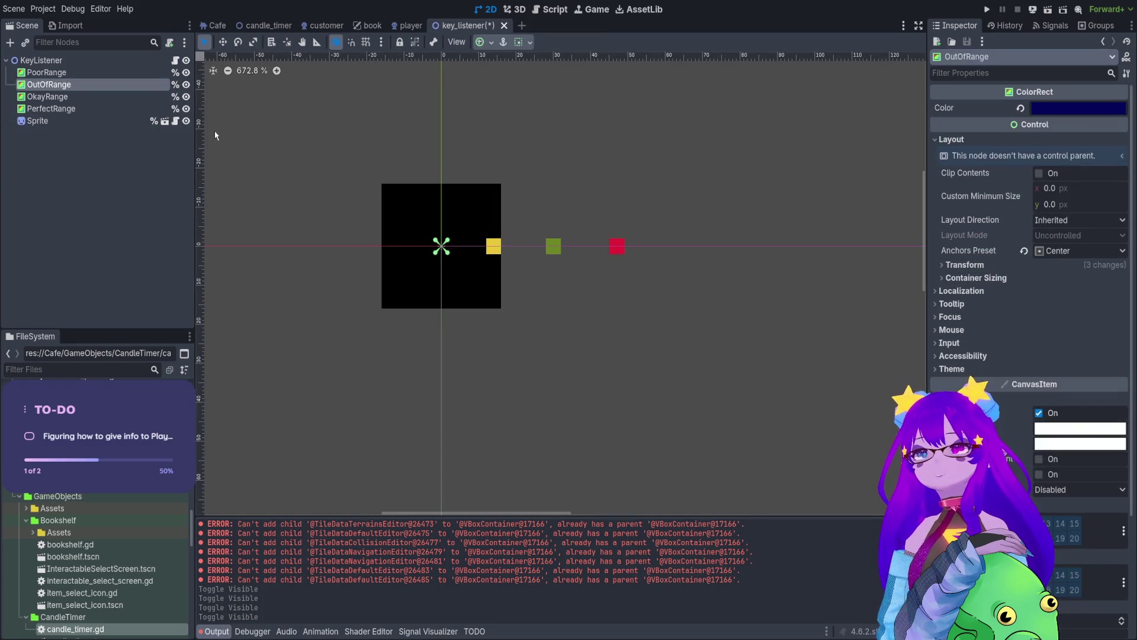
Step: Drag PerfectRange right to x 19 in Move mode, then undo it back to x 12
click(111, 111)
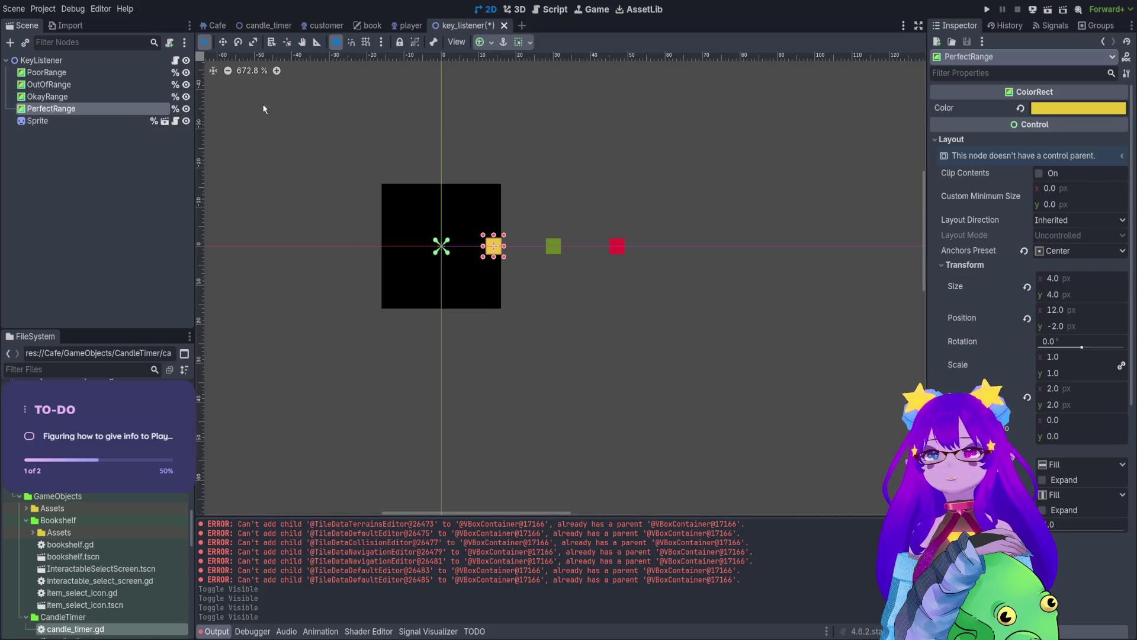
click(222, 42)
drag(494, 246, 520, 245)
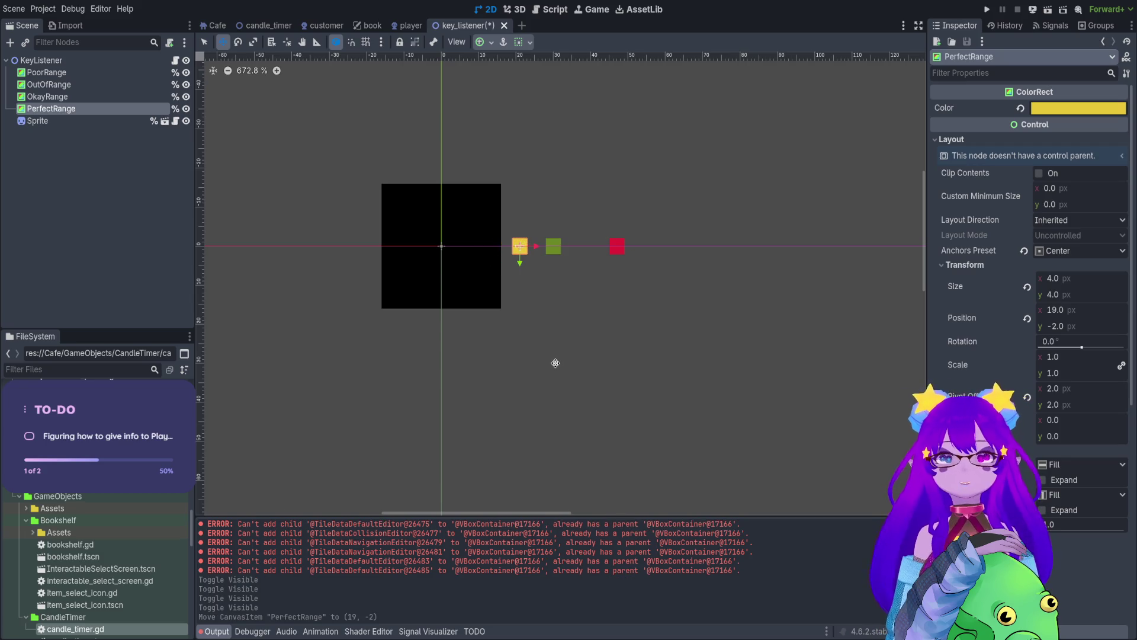
key(ctrl+z)
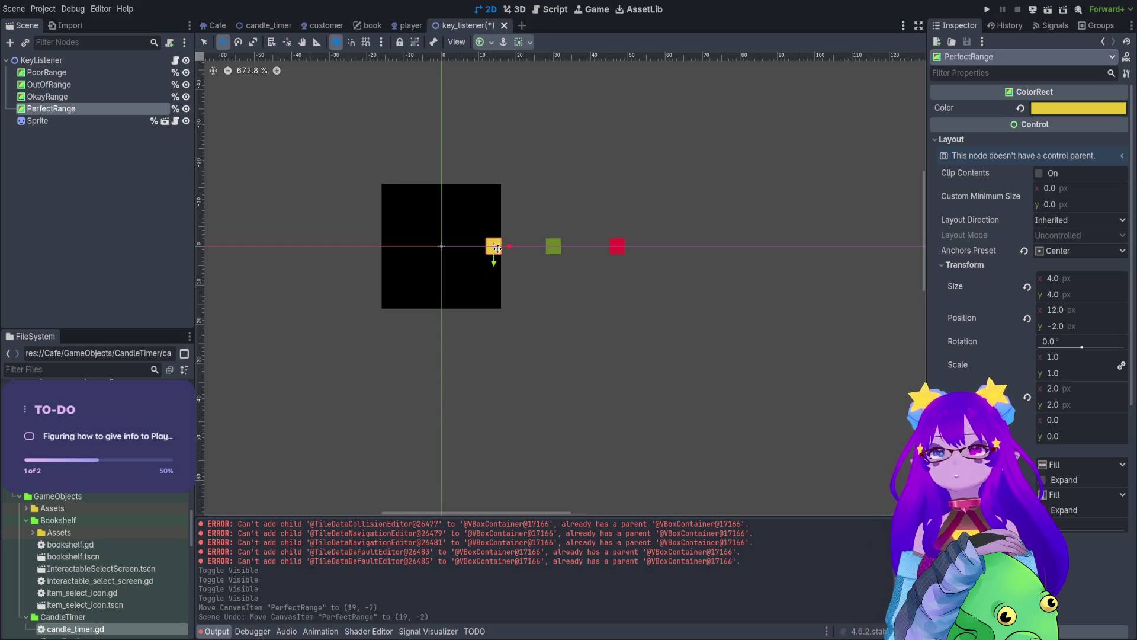
drag(499, 248, 525, 249)
key(ctrl+z)
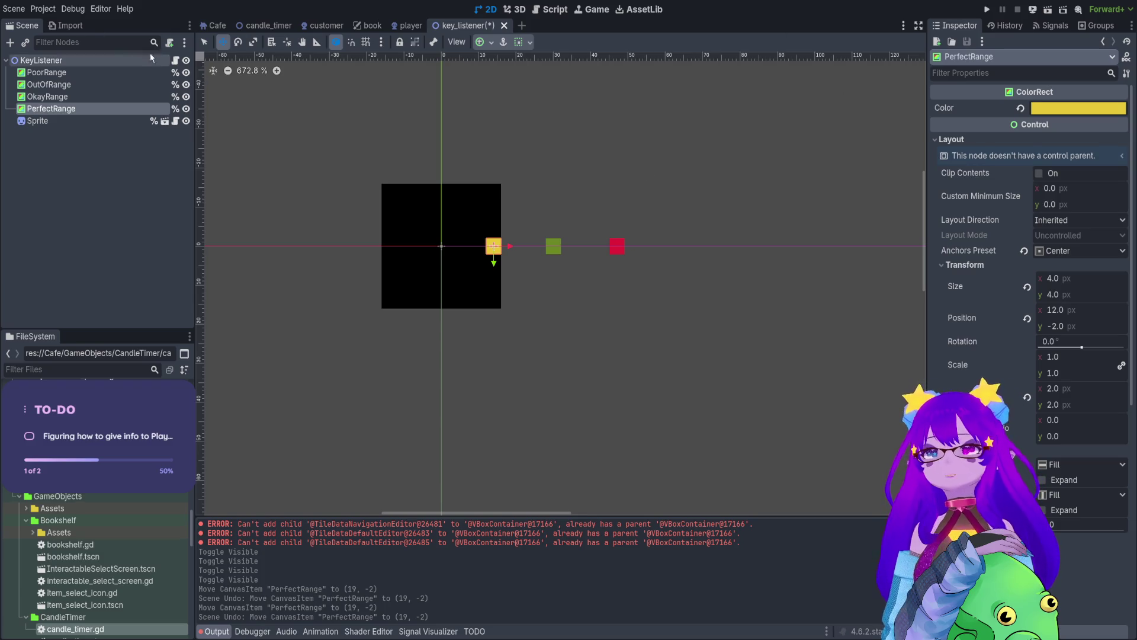
Step: Hide the PoorRange, OutOfRange, OkayRange and PerfectRange markers again
click(186, 73)
click(186, 84)
click(186, 96)
click(186, 108)
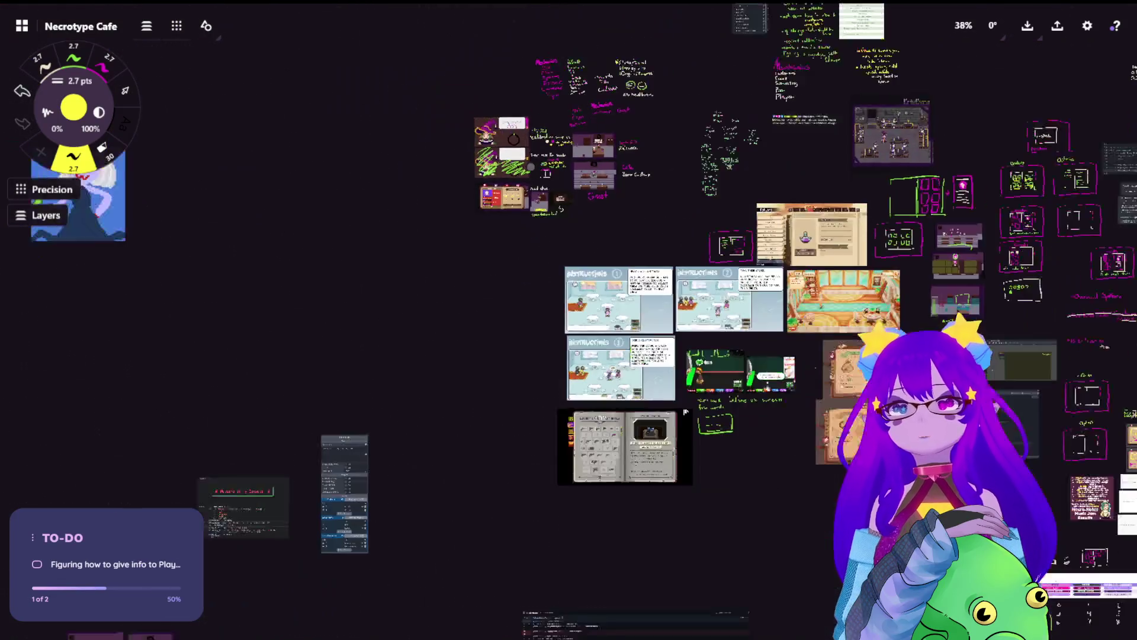
scroll(686, 411, down, 5)
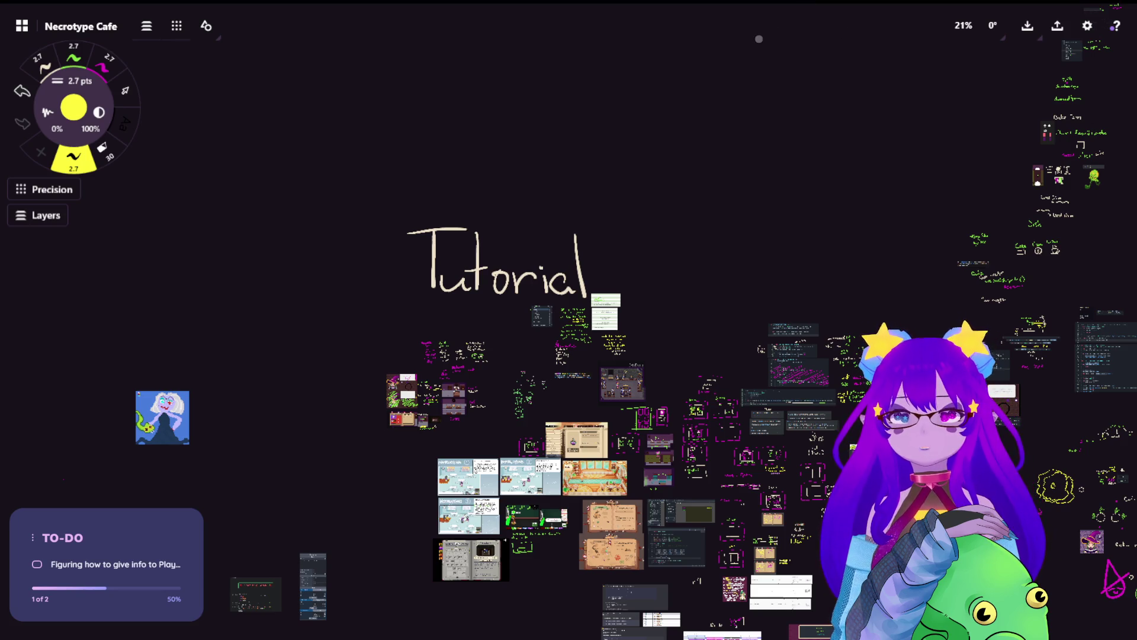
scroll(551, 522, up, 1)
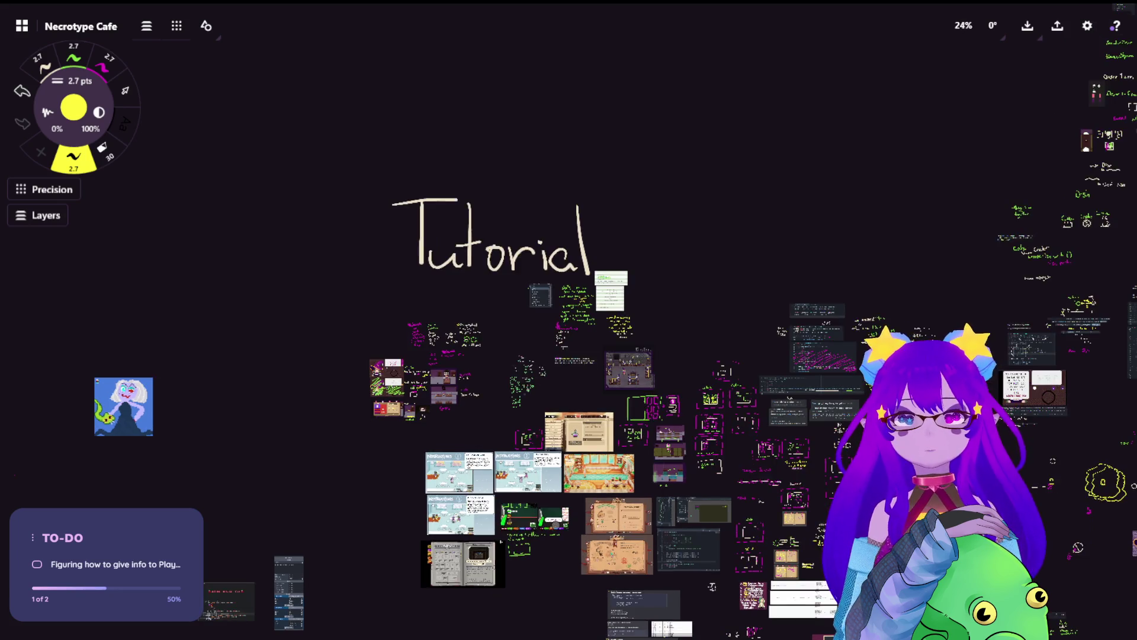
scroll(565, 527, up, 6)
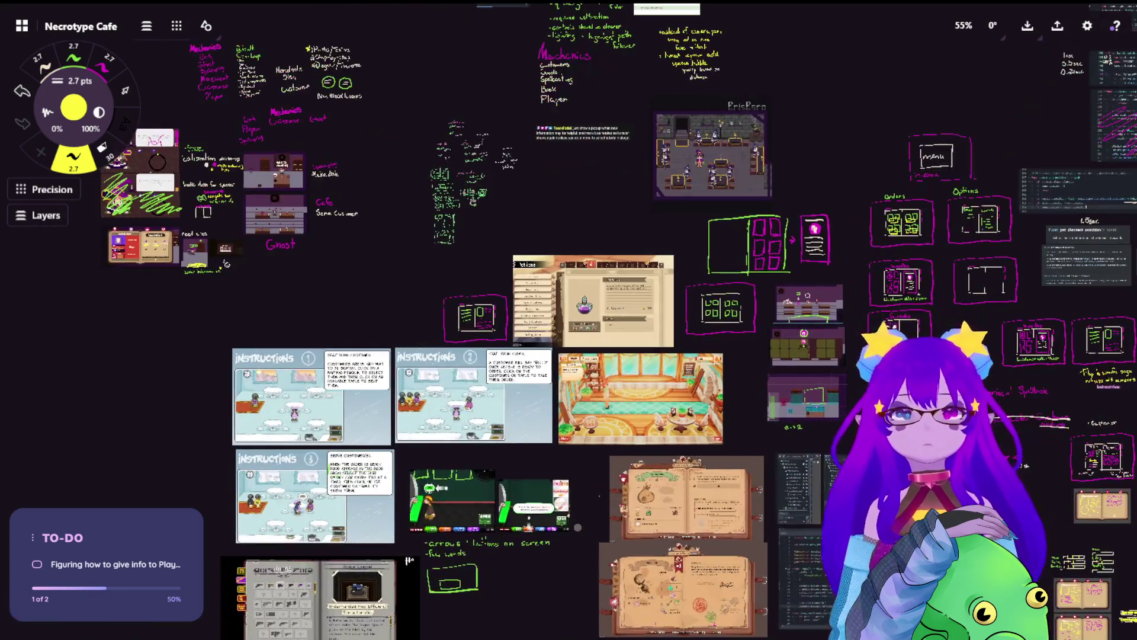
mouse_move(914, 221)
mouse_down()
mouse_move(557, 461)
mouse_move(652, 415)
mouse_move(751, 333)
mouse_up()
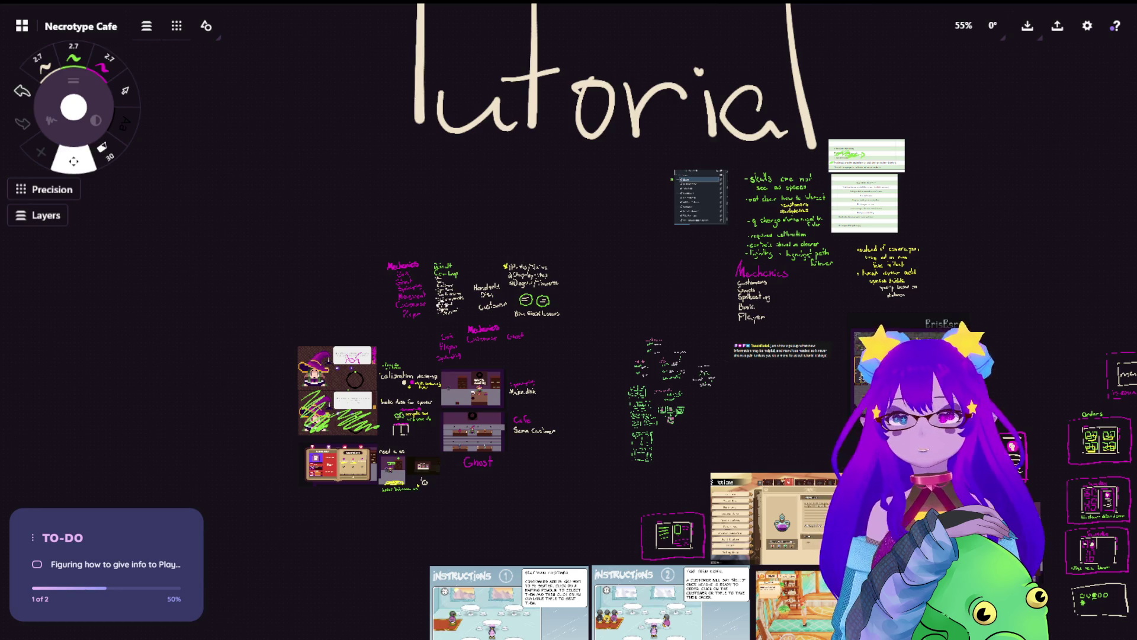
scroll(378, 490, up, 3)
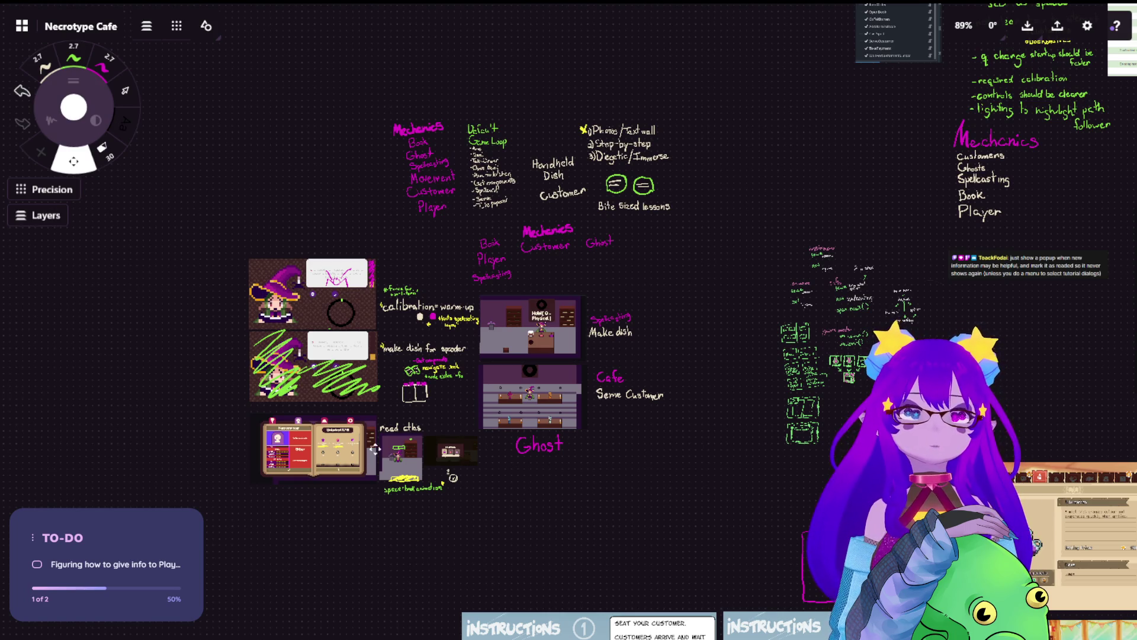
key(space)
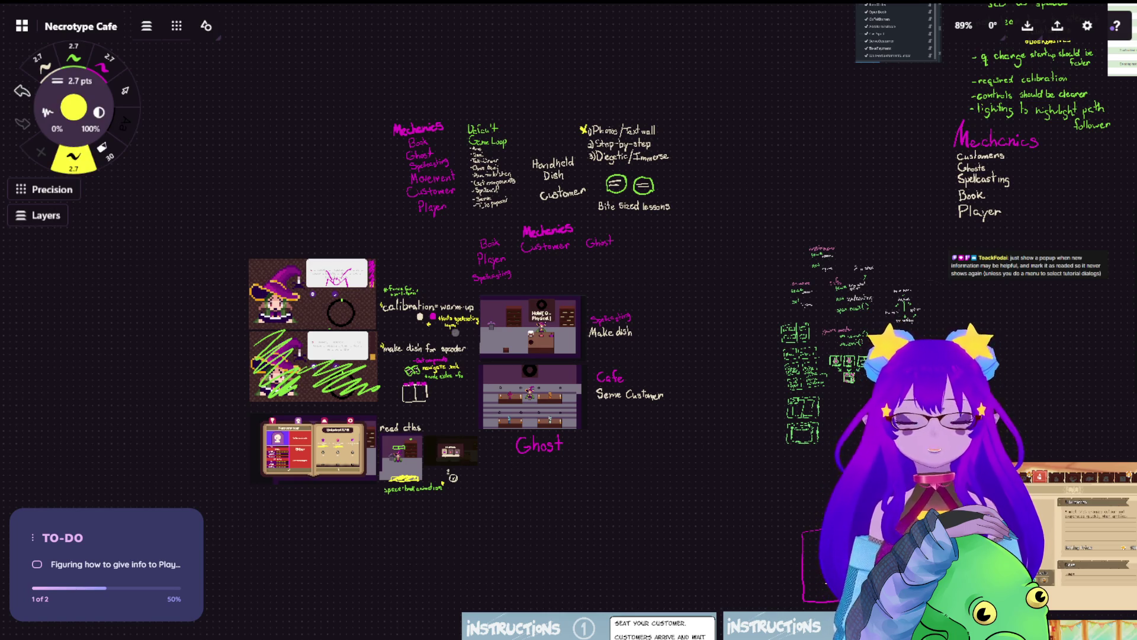
key(space)
scroll(642, 333, right, 8)
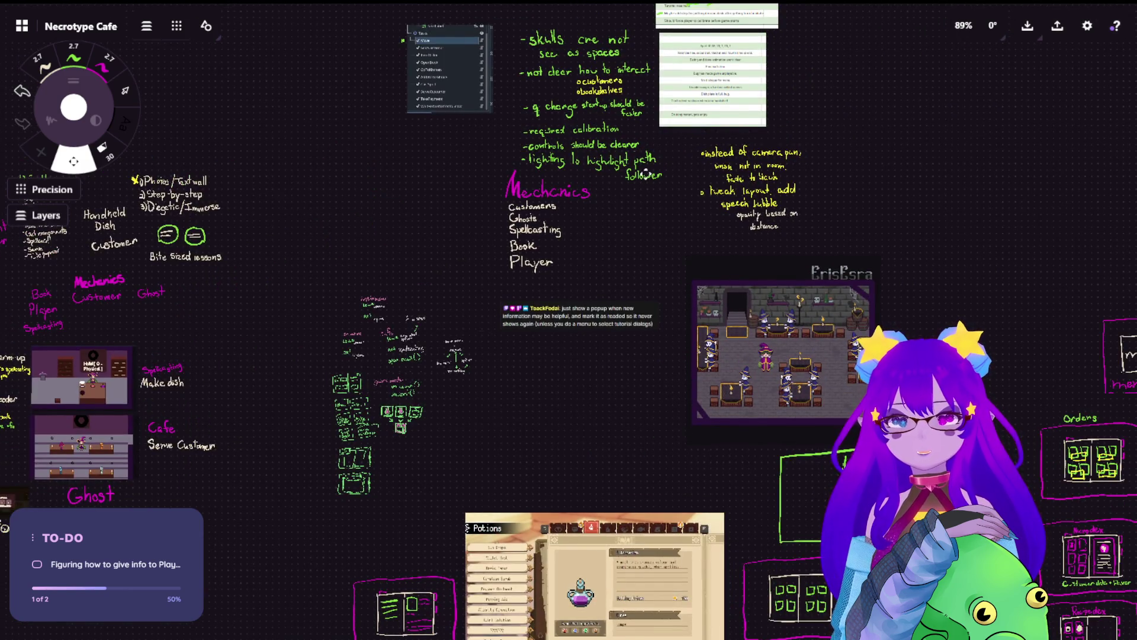
scroll(659, 216, down, 10)
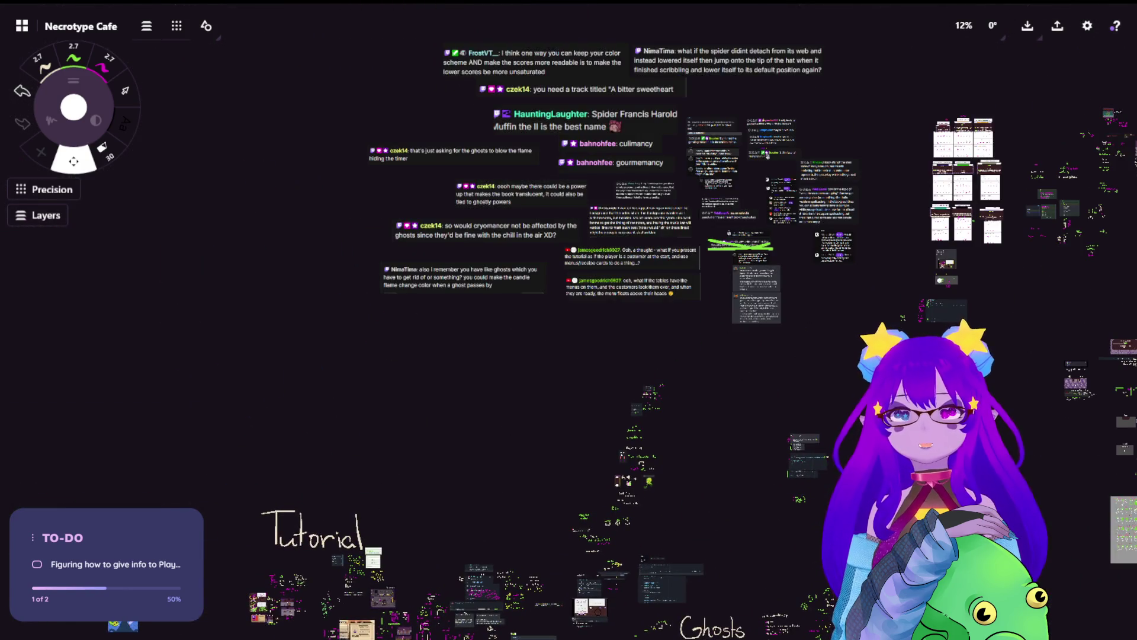
Step: Paste the two chat comments and drop them into the existing comment cluster
scroll(568, 320, up, 3)
key(ctrl+v)
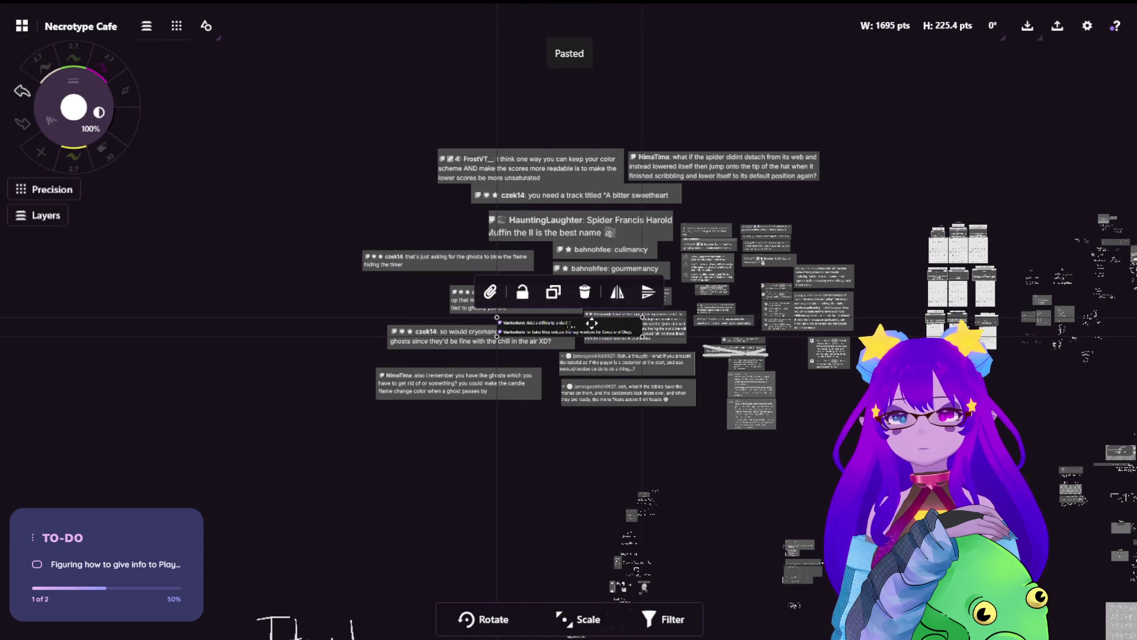
mouse_move(565, 343)
mouse_down()
mouse_move(456, 207)
mouse_move(405, 227)
mouse_up()
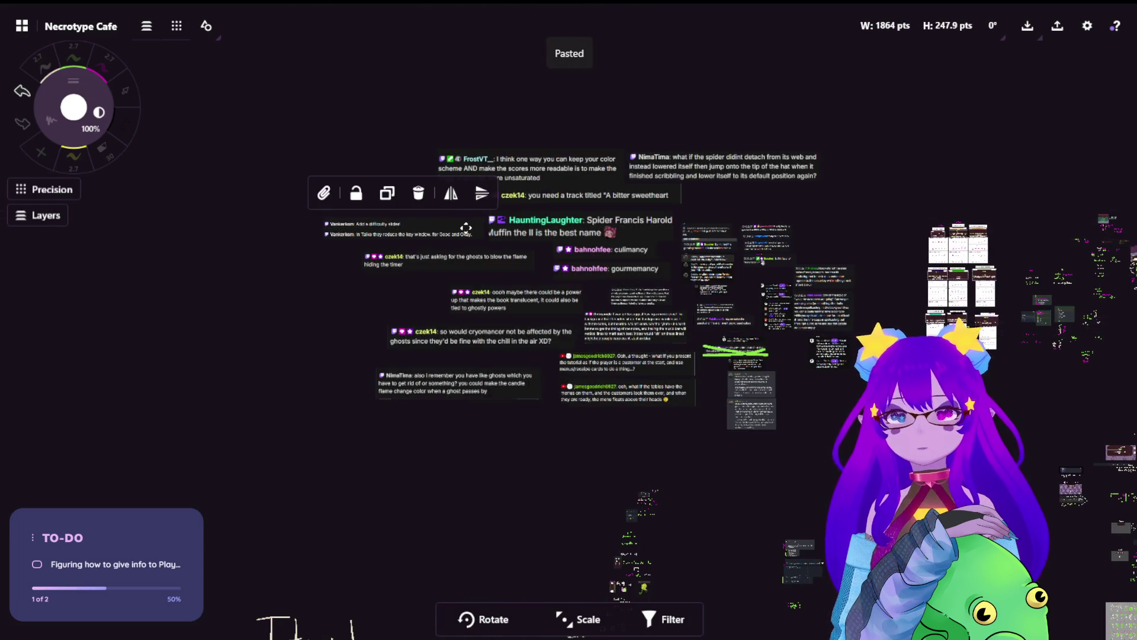
key(Escape)
Step: Pan across the tutorial notes, book sketches, console and level-data panels, and cake sketches
scroll(597, 322, down, 5)
drag(597, 322, 686, 185)
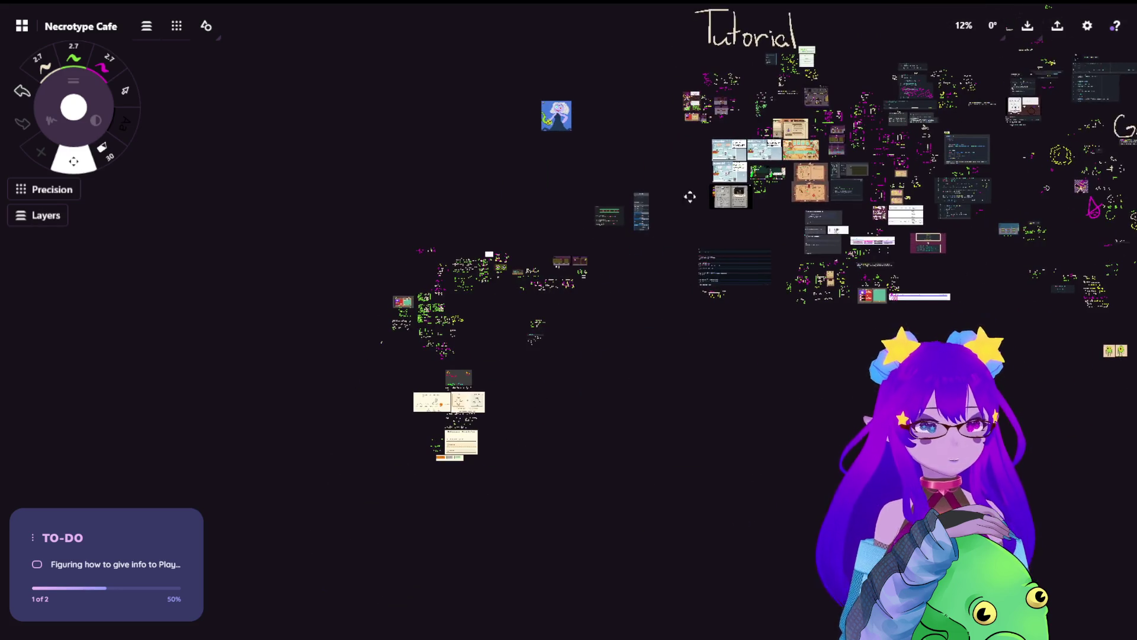
scroll(585, 560, up, 10)
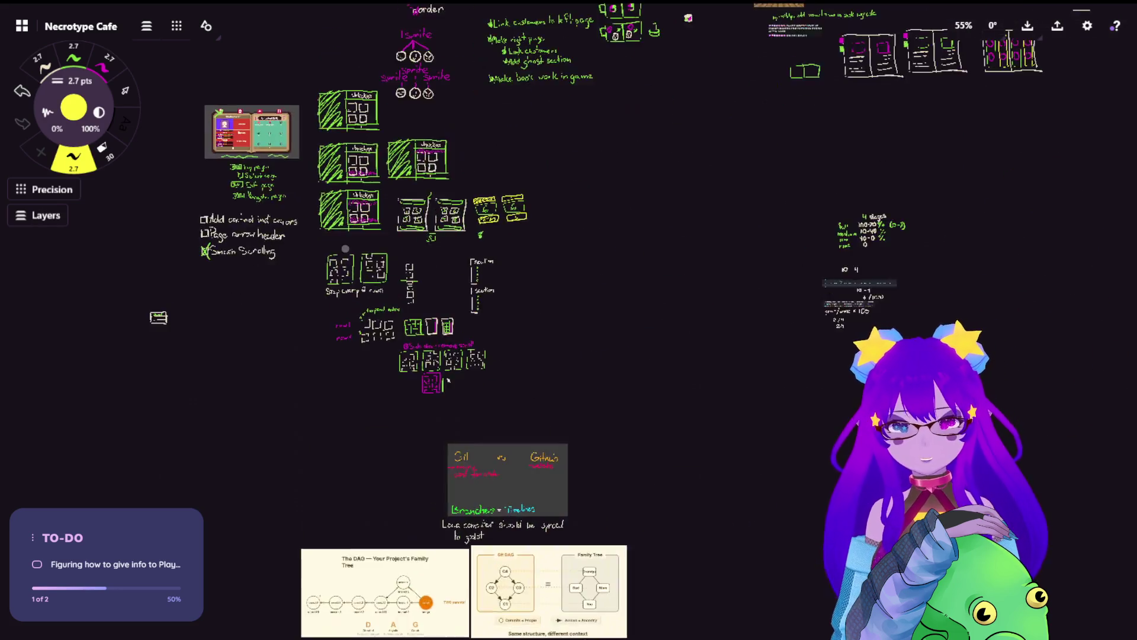
scroll(586, 560, down, 5)
mouse_move(533, 439)
mouse_down()
mouse_move(897, 171)
mouse_move(626, 398)
mouse_up()
drag(538, 161, 605, 273)
mouse_move(972, 99)
mouse_down()
mouse_move(898, 161)
mouse_move(681, 295)
mouse_up()
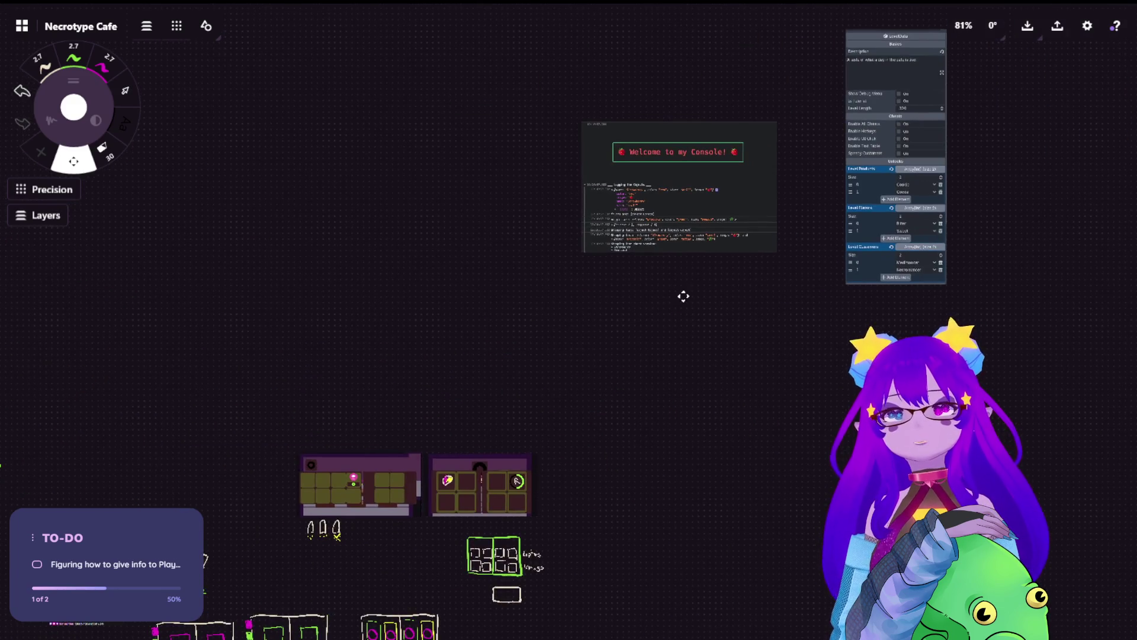
drag(543, 271, 680, 251)
scroll(670, 269, down, 6)
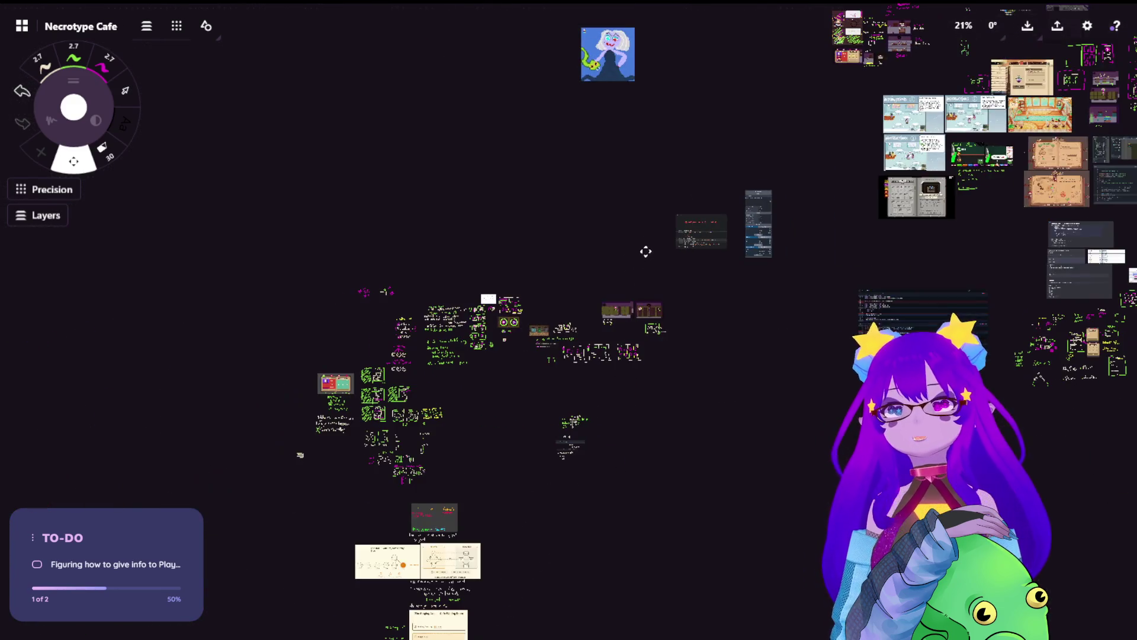
drag(1059, 355, 782, 356)
scroll(782, 355, up, 6)
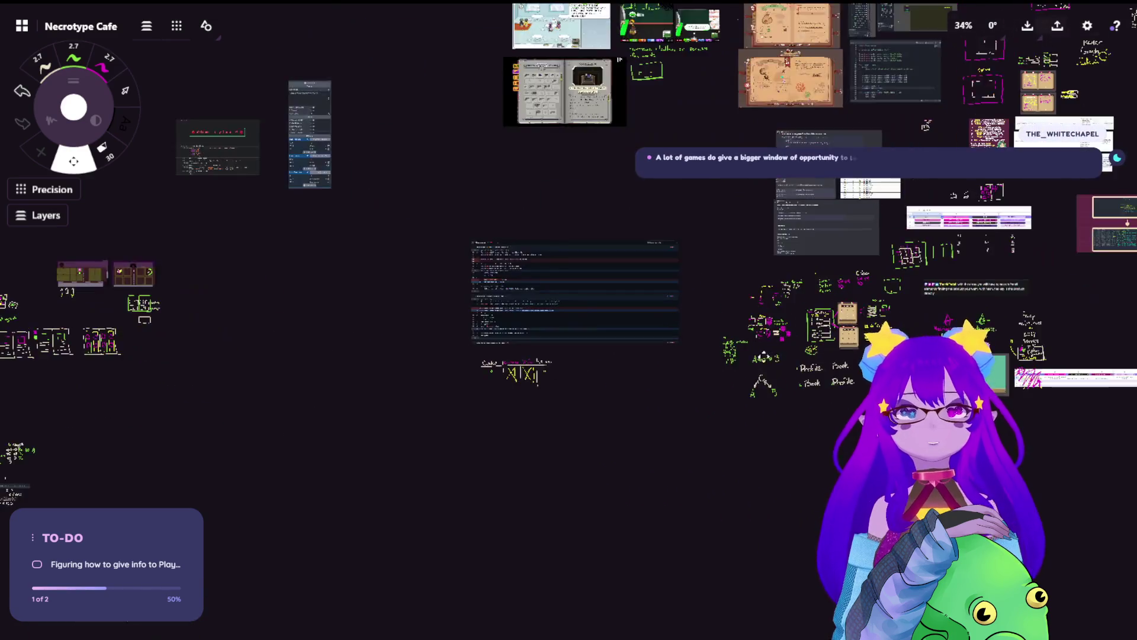
scroll(887, 372, up, 3)
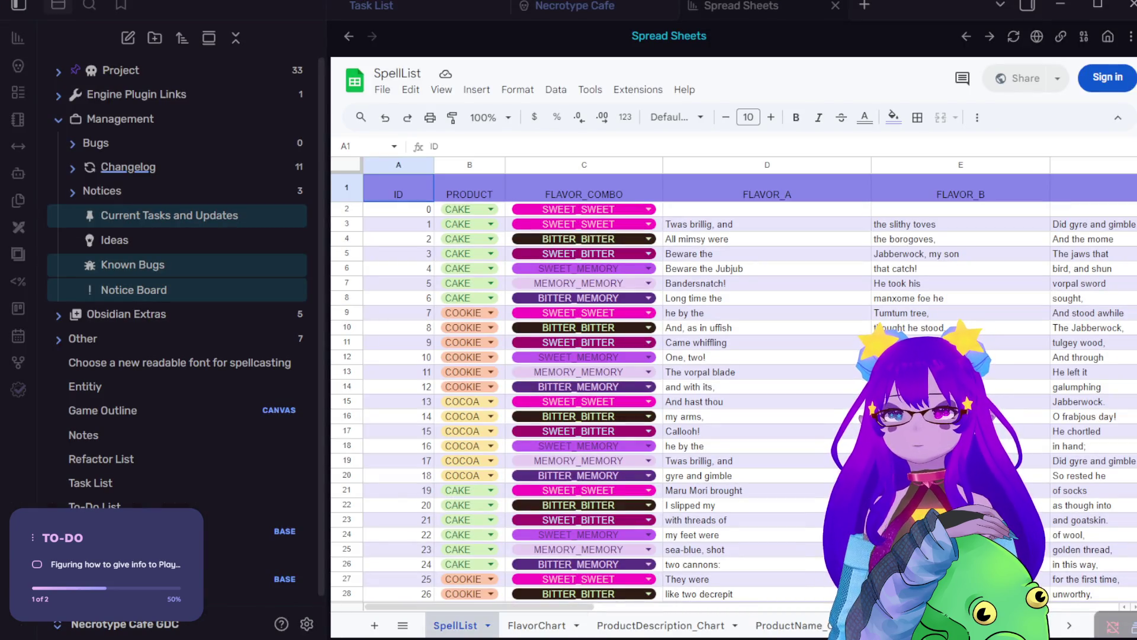
drag(486, 608, 498, 616)
scroll(498, 610, left, 2)
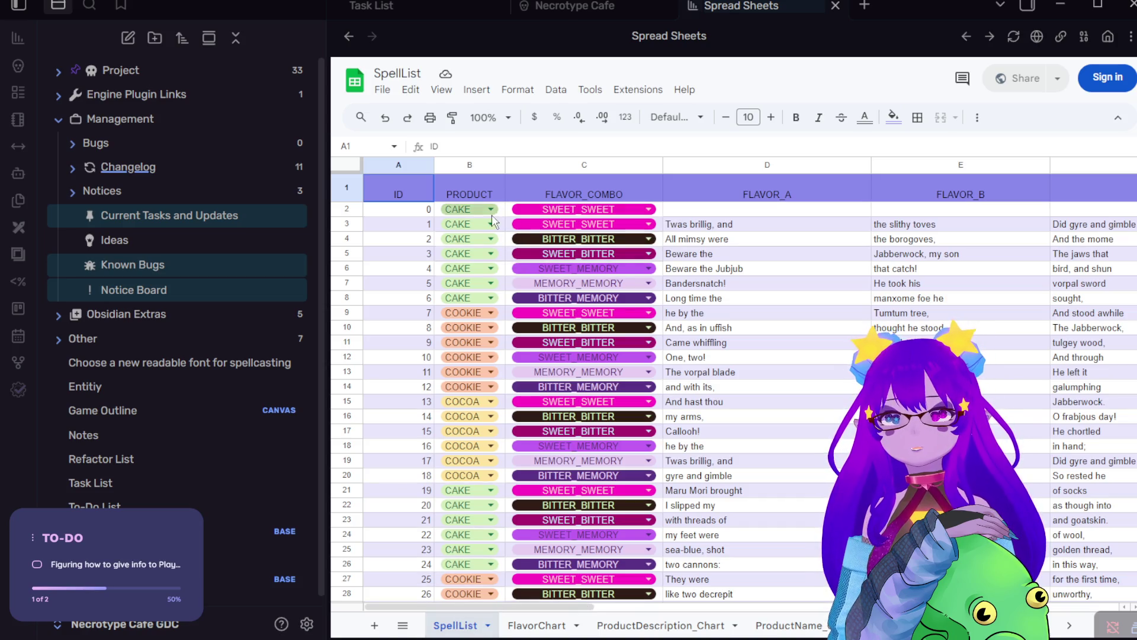
mouse_move(498, 602)
mouse_down()
mouse_move(634, 604)
mouse_move(563, 611)
mouse_up()
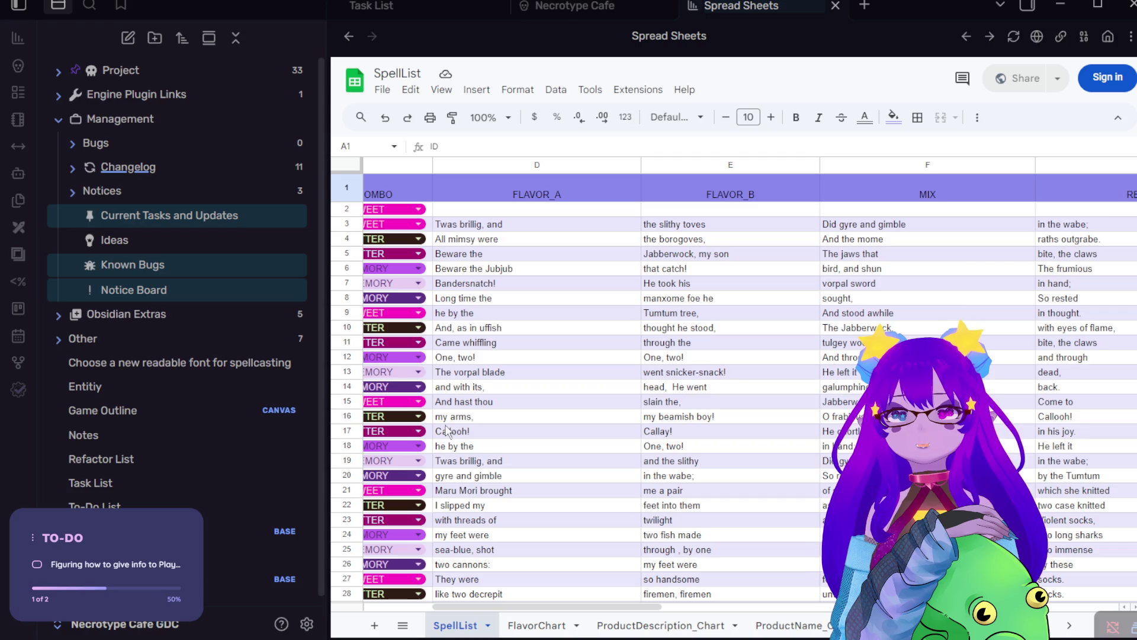
scroll(531, 396, down, 8)
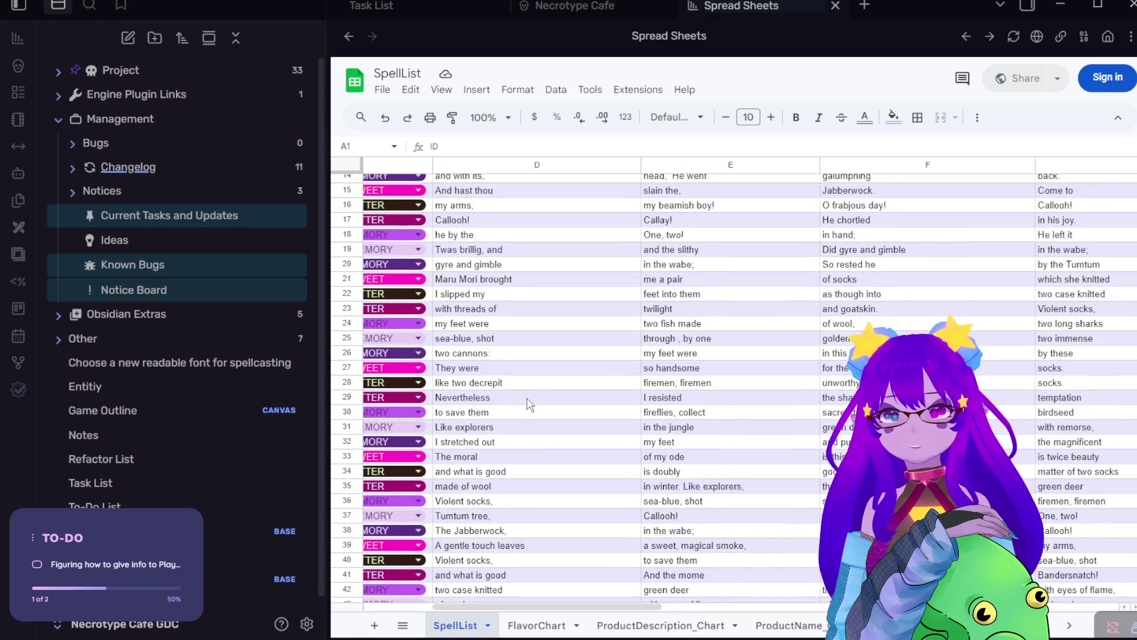
scroll(524, 404, down, 2)
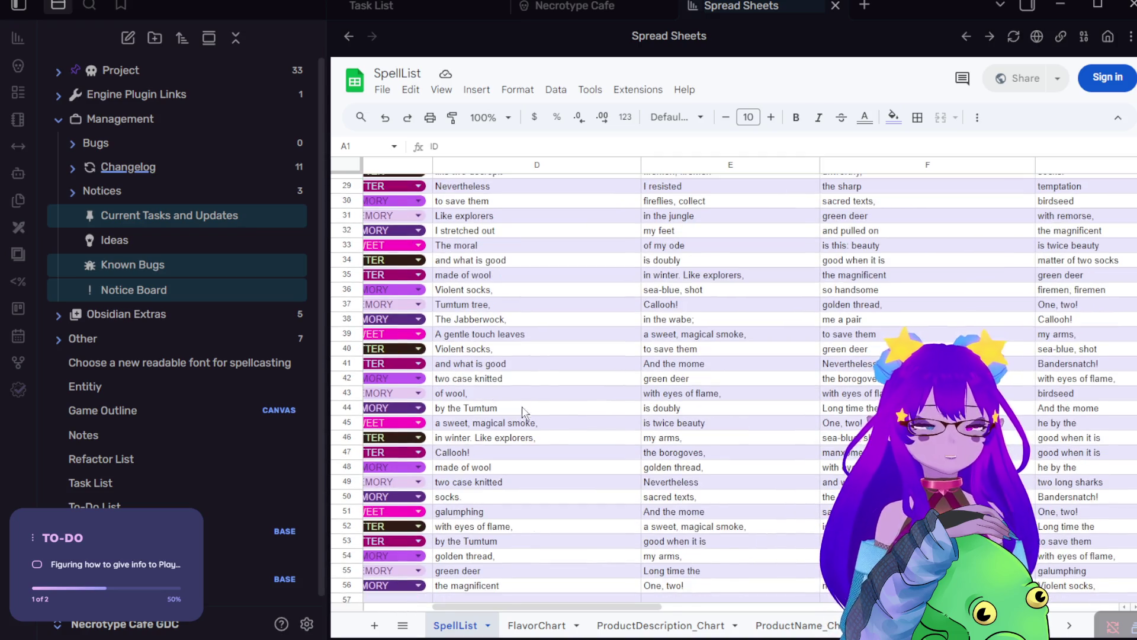
drag(465, 607, 396, 608)
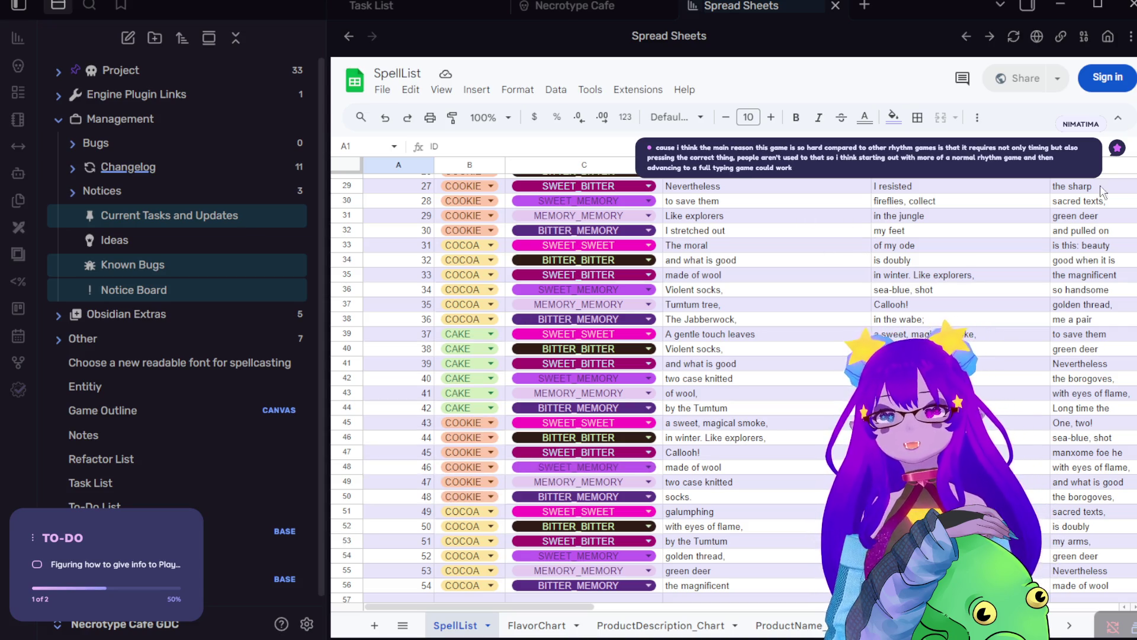
key(alt+Tab)
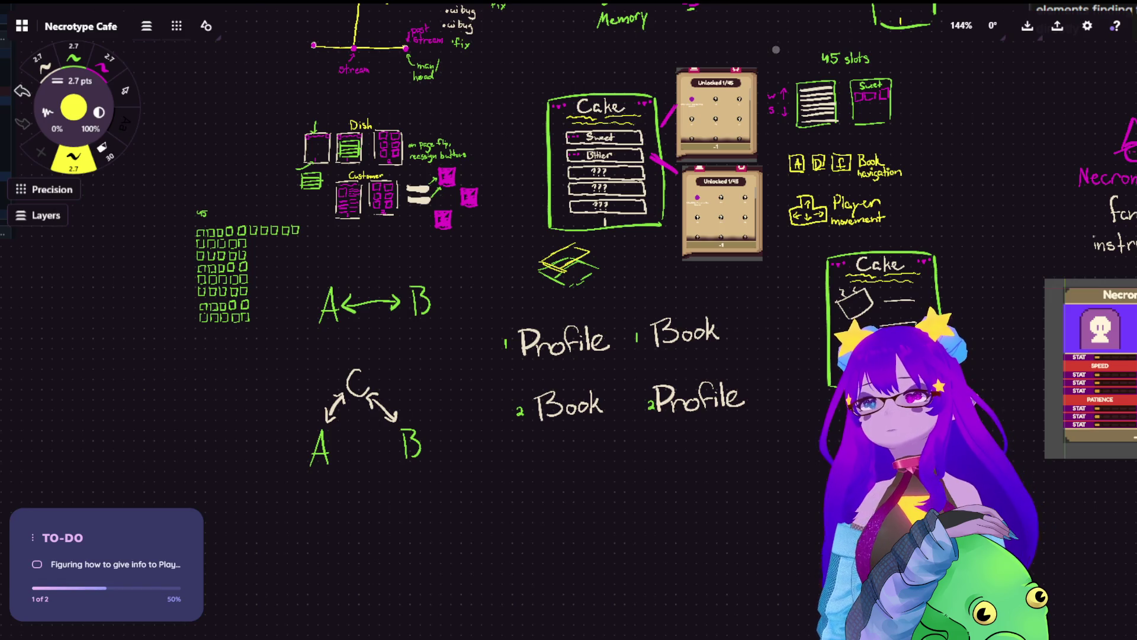
scroll(776, 50, down, 3)
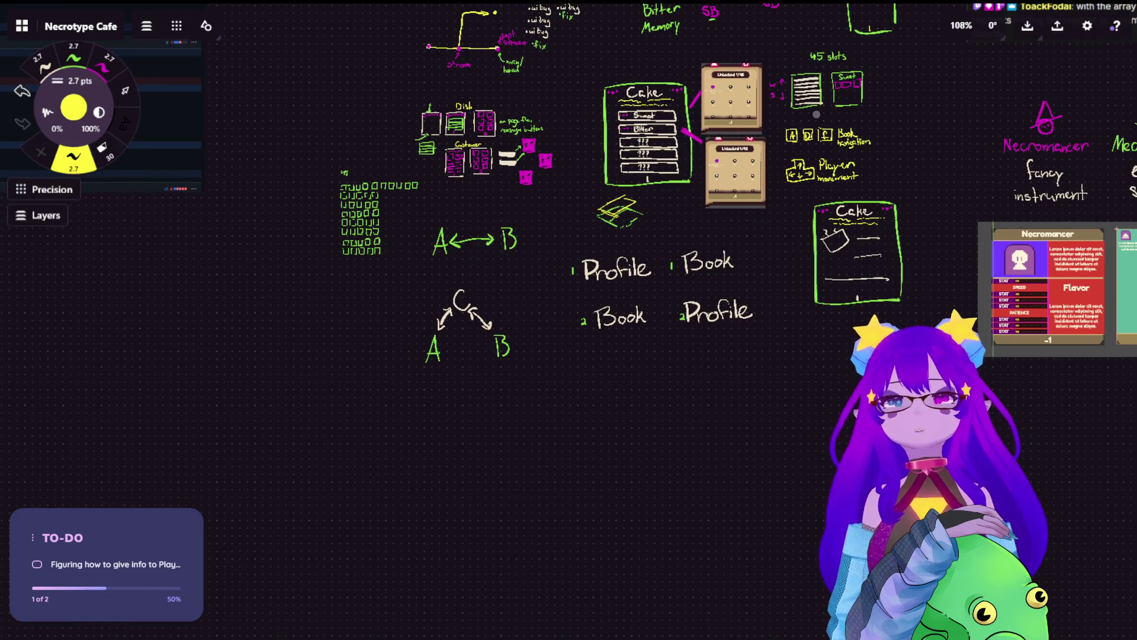
drag(678, 82, 247, 265)
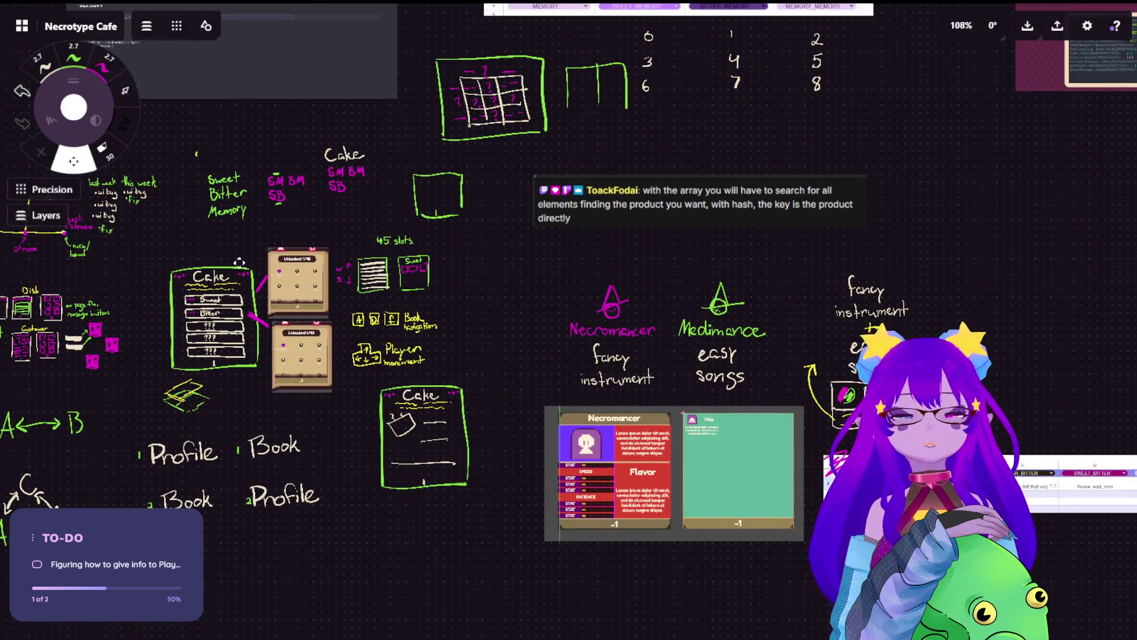
scroll(239, 262, down, 2)
drag(238, 261, 645, 326)
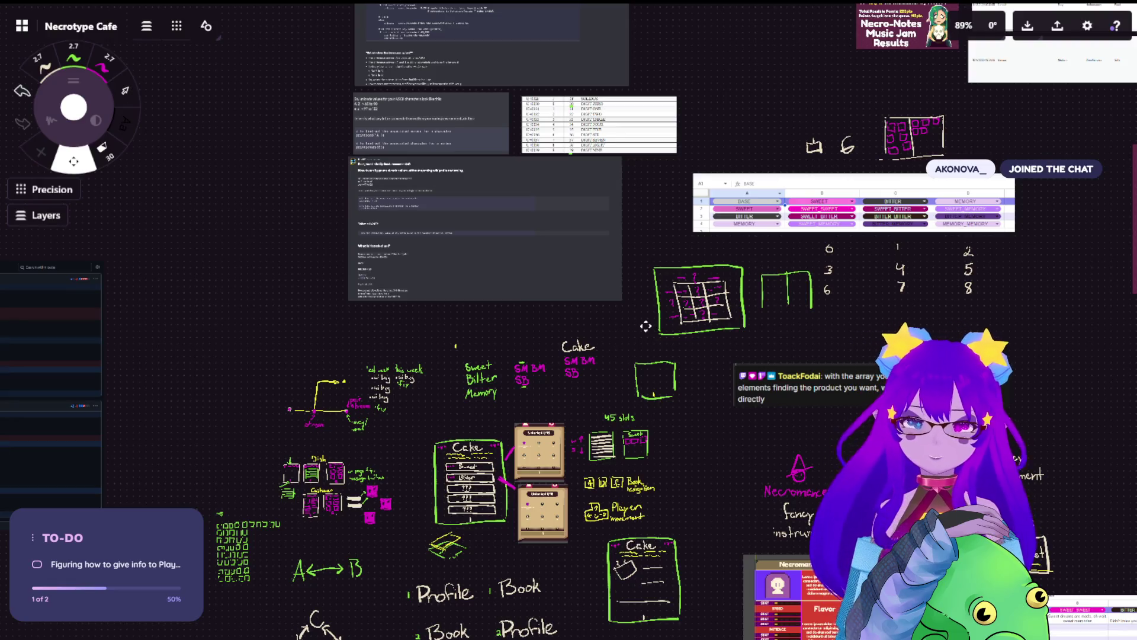
key(space)
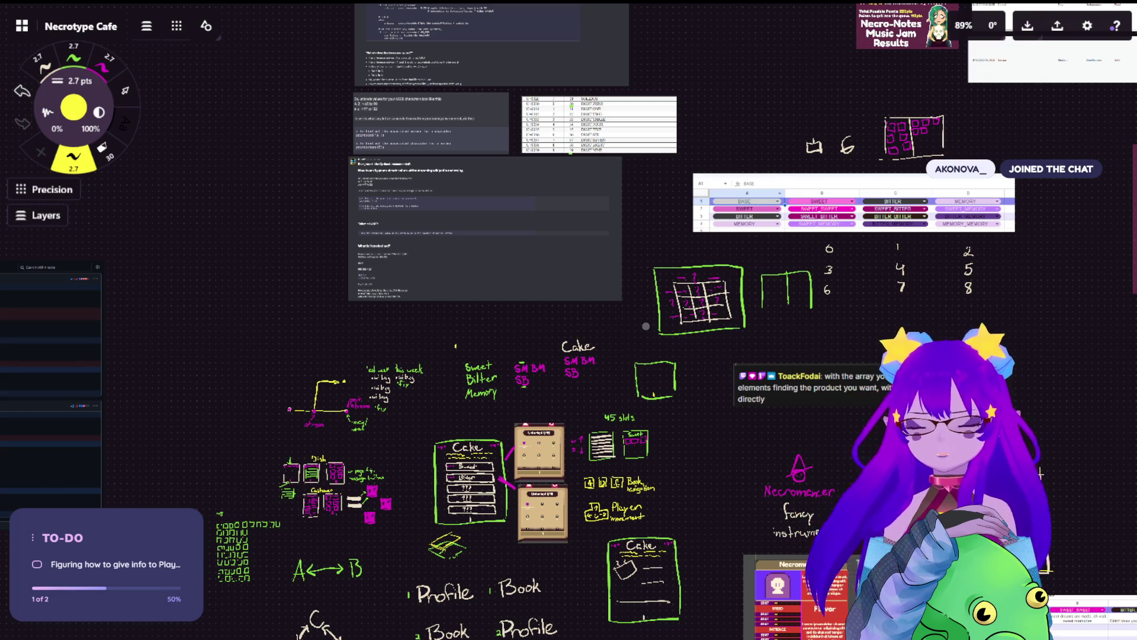
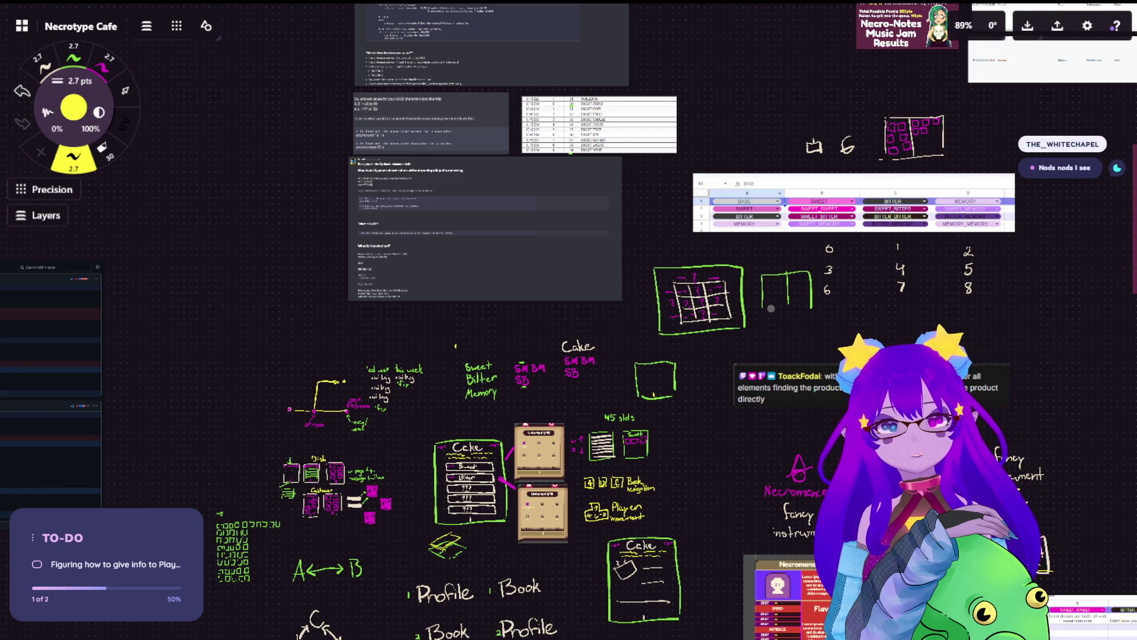
Step: Pan across the board to bring the Profile and Book notes and the Cake card sketch into view
scroll(761, 451, up, 3)
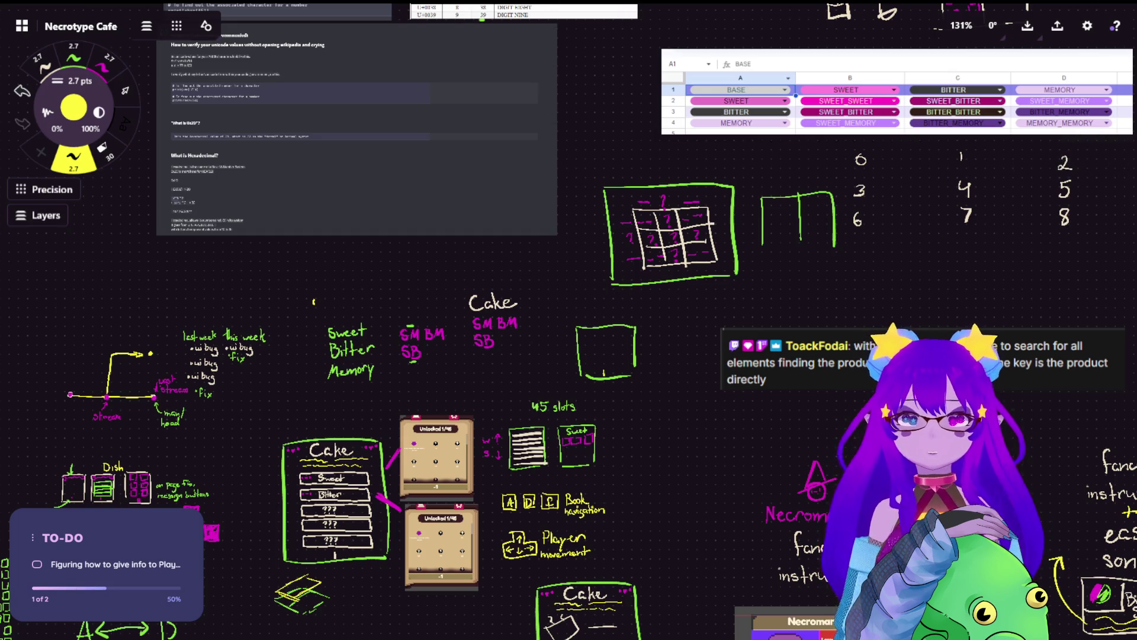
scroll(642, 178, down, 2)
drag(670, 516, 673, 332)
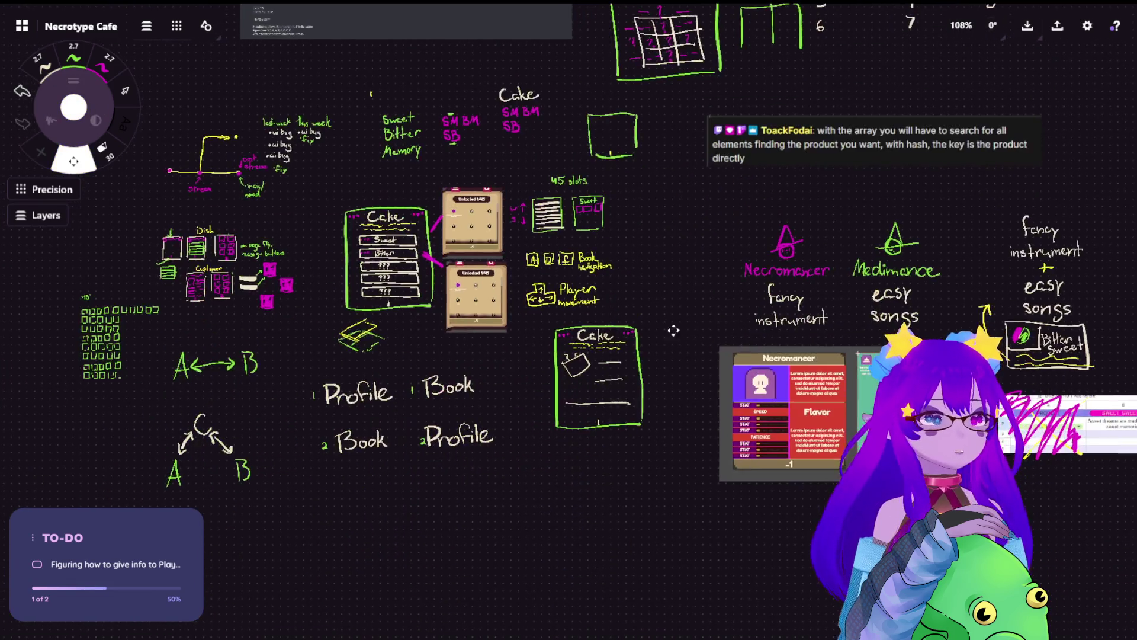
scroll(661, 477, up, 8)
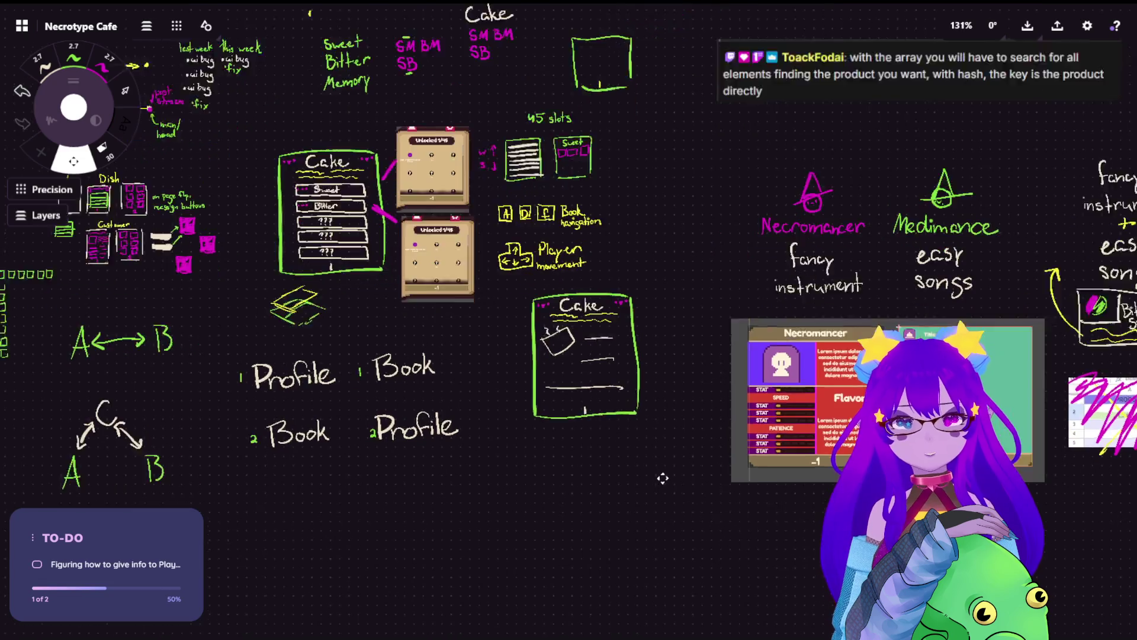
drag(629, 298, 795, 318)
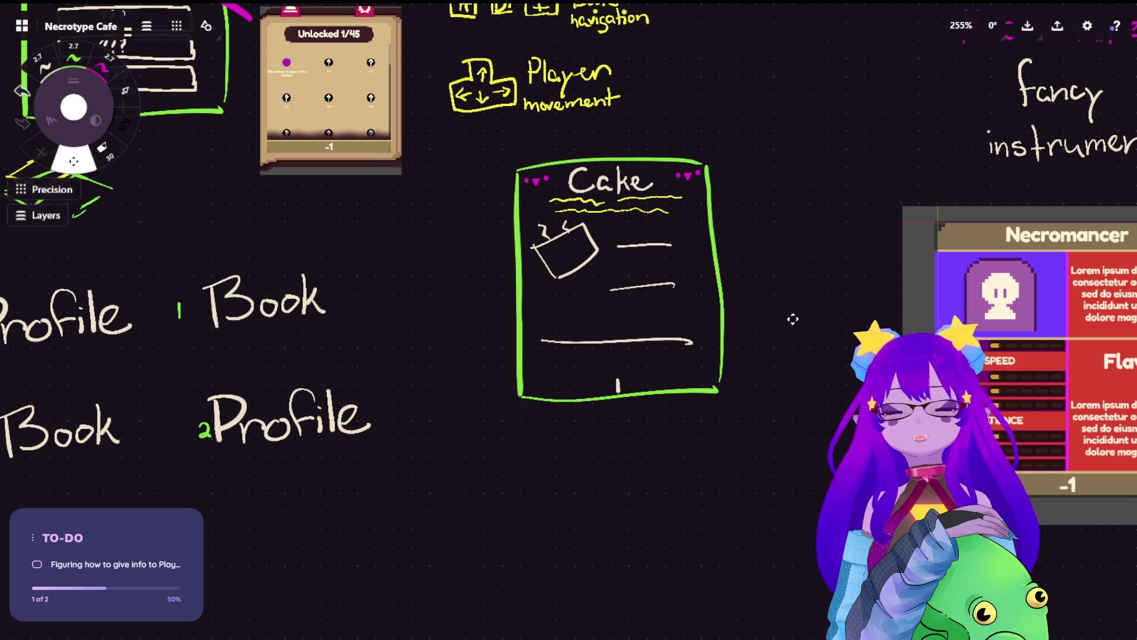
Step: Zoom in on the witch, book and calibration screenshot cluster
scroll(676, 320, up, 1)
scroll(676, 320, down, 10)
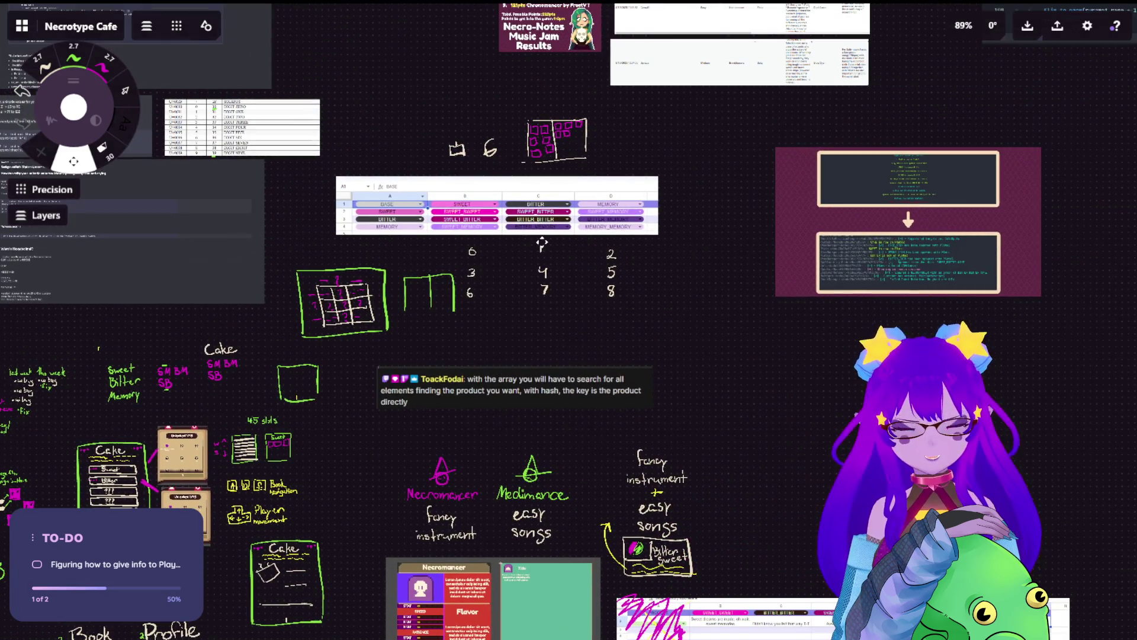
scroll(551, 142, down, 5)
scroll(570, 144, down, 5)
scroll(429, 251, left, 3)
scroll(585, 348, left, 8)
scroll(585, 347, up, 5)
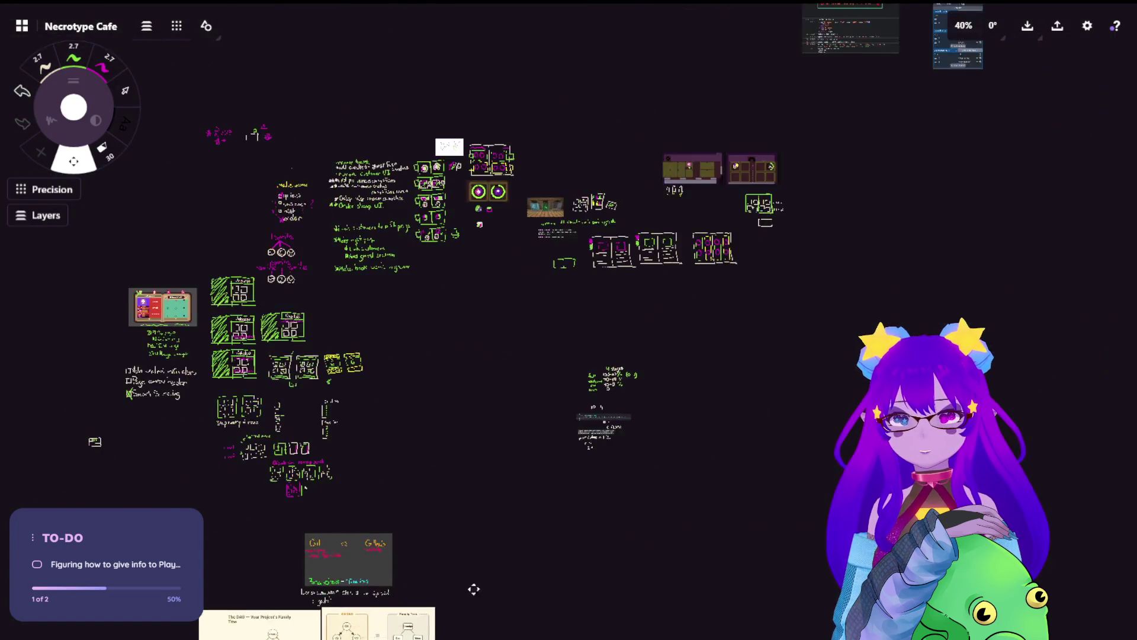
scroll(686, 394, down, 4)
scroll(533, 237, up, 2)
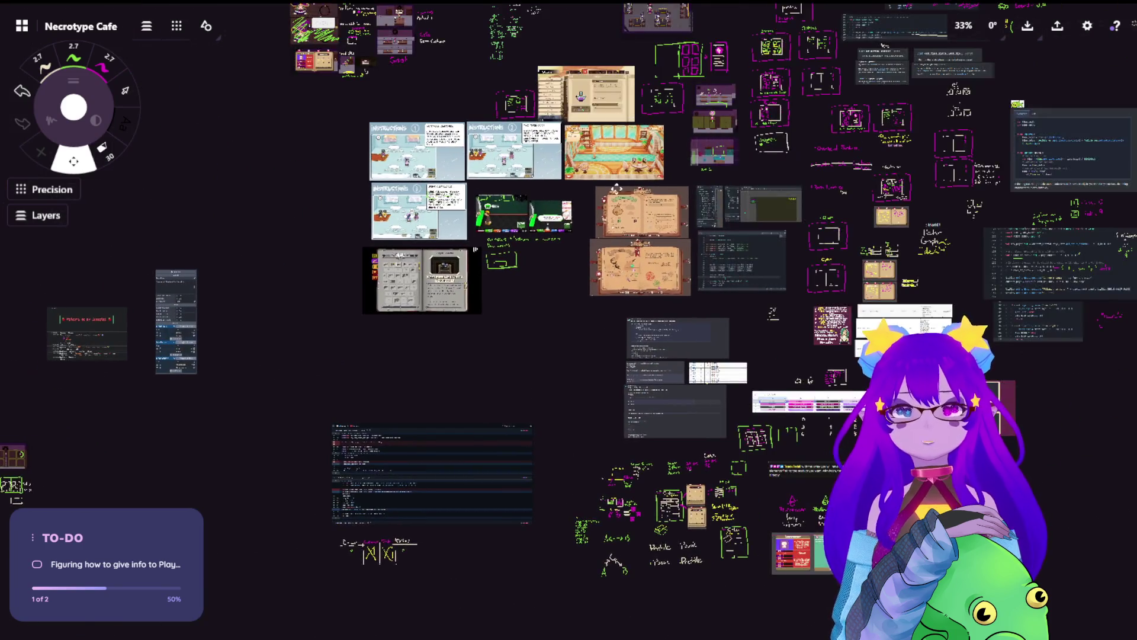
scroll(533, 237, up, 3)
scroll(414, 297, up, 3)
scroll(279, 237, up, 6)
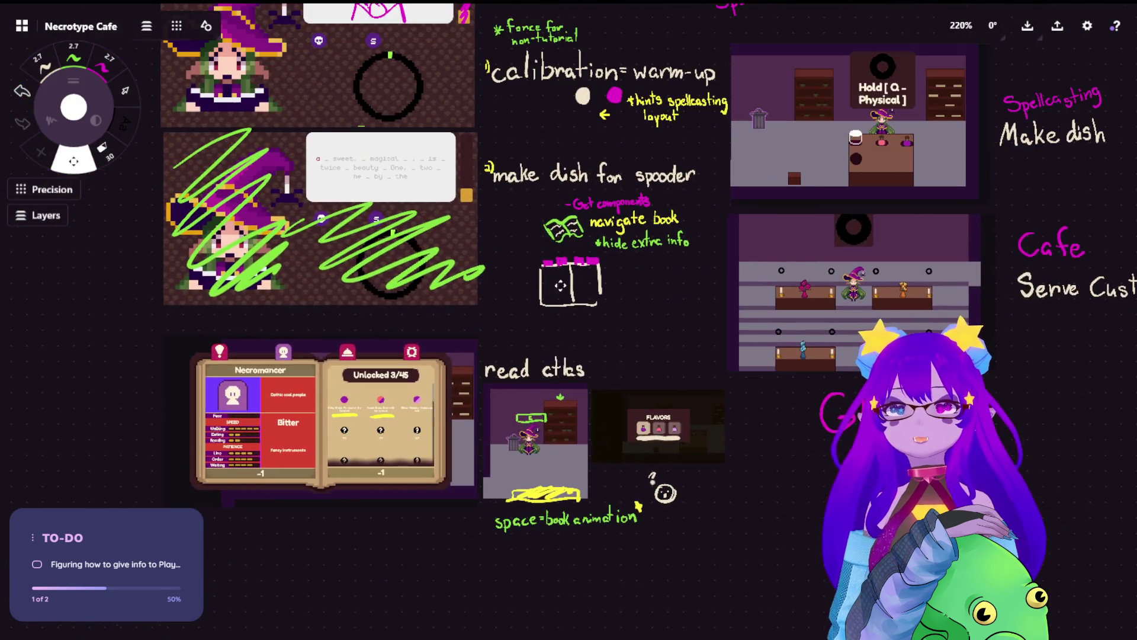
Step: Draw cream squiggles under the left and right pages of the recipe book
drag(560, 285, 456, 299)
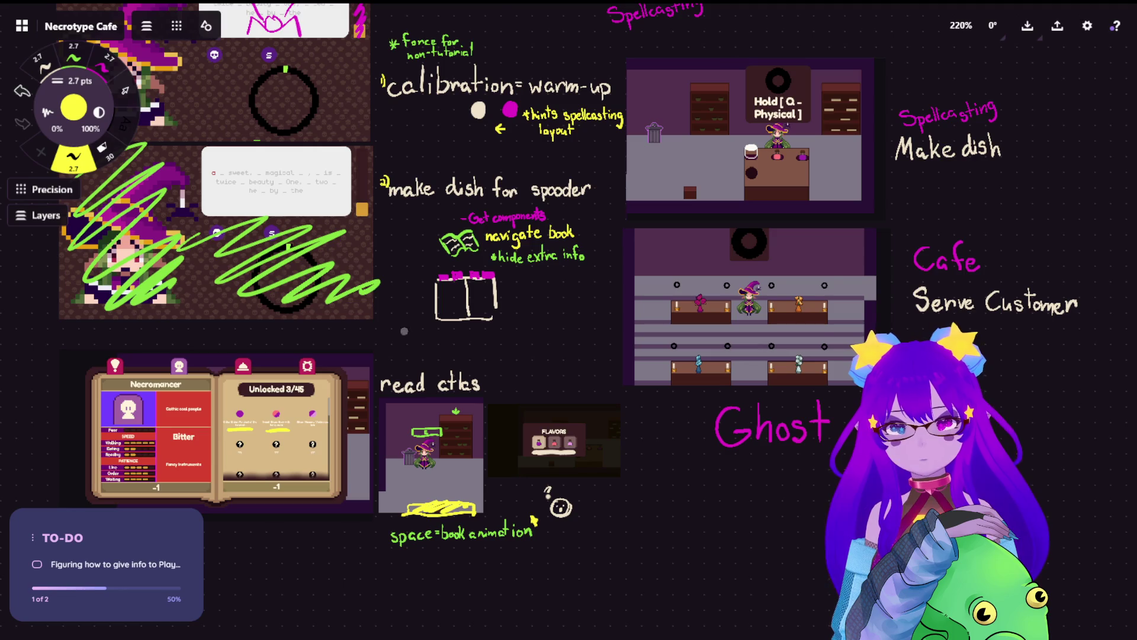
scroll(405, 331, up, 5)
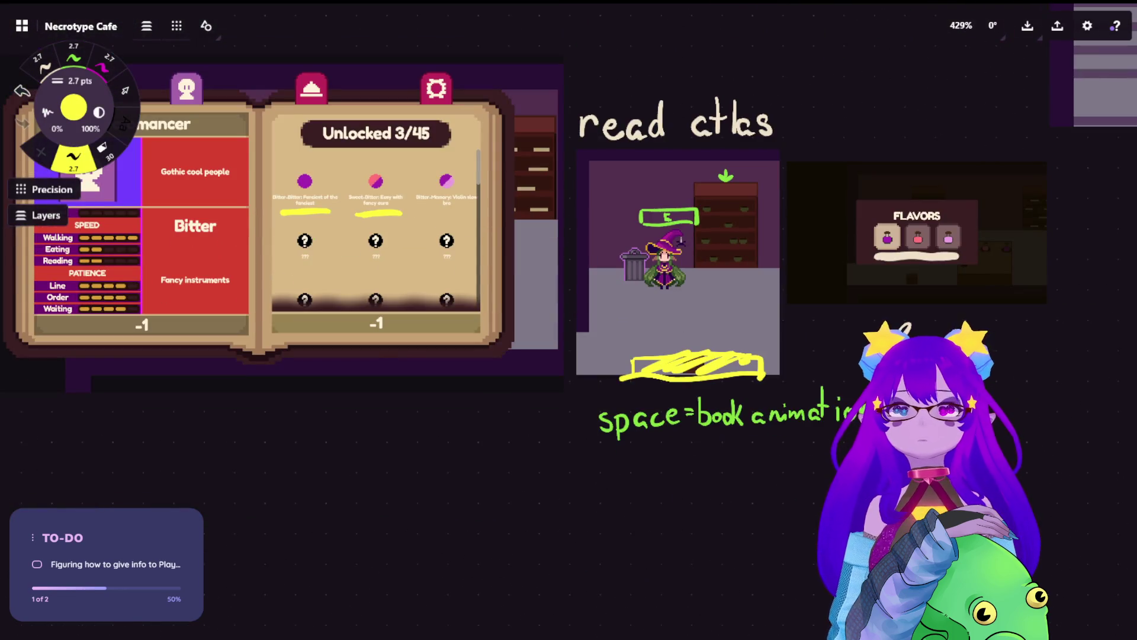
click(42, 62)
drag(88, 377, 199, 367)
mouse_move(286, 363)
mouse_down()
mouse_move(425, 356)
mouse_move(491, 370)
mouse_up()
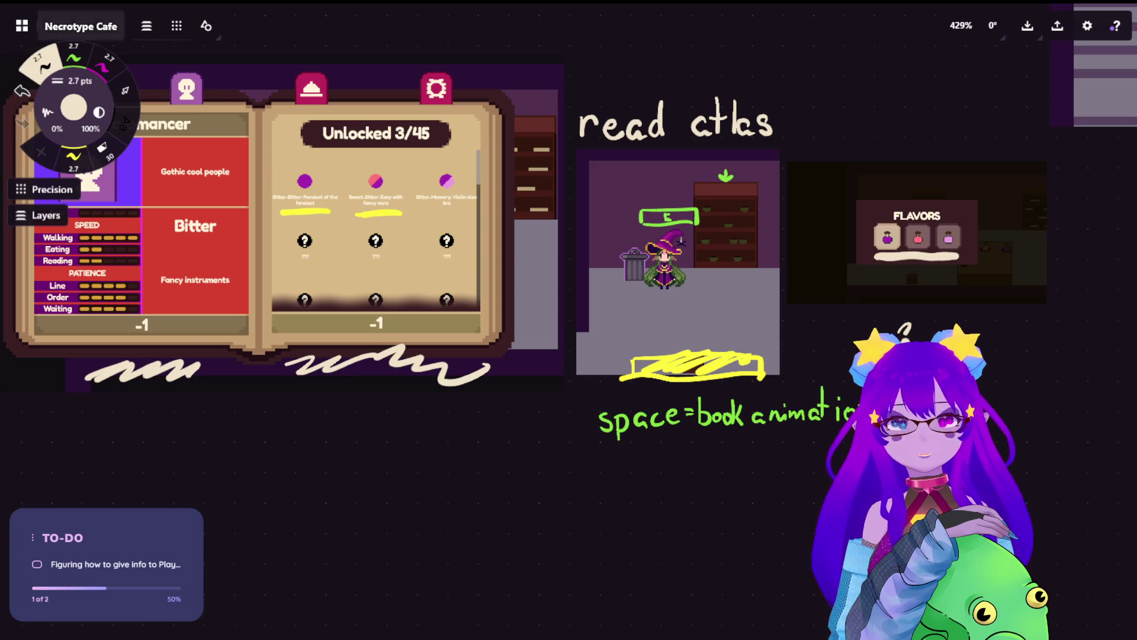
Step: Add more cream marks around the right book page and undo a stray short stroke
scroll(926, 300, up, 5)
scroll(925, 300, down, 5)
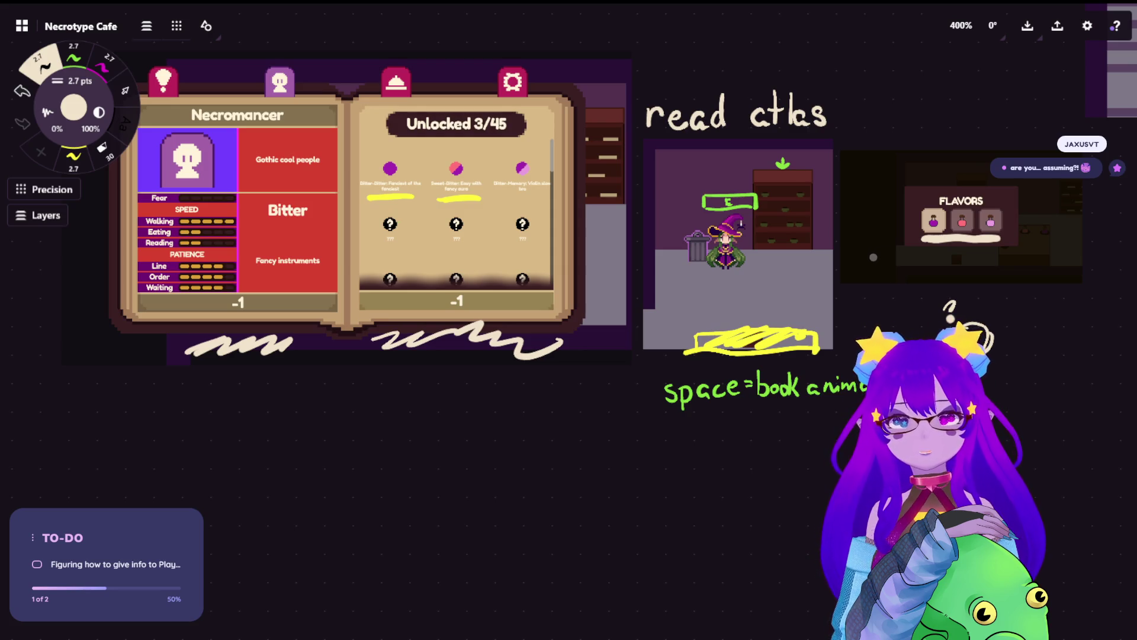
mouse_move(422, 302)
mouse_down()
mouse_move(418, 260)
mouse_move(379, 201)
mouse_move(475, 192)
mouse_up()
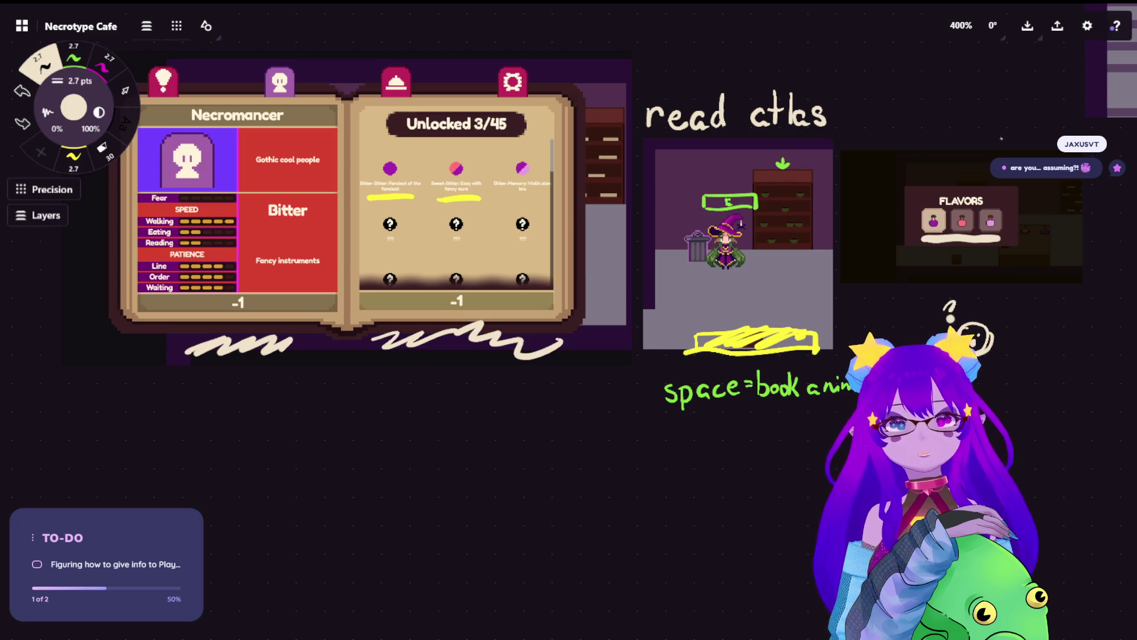
drag(278, 366, 313, 359)
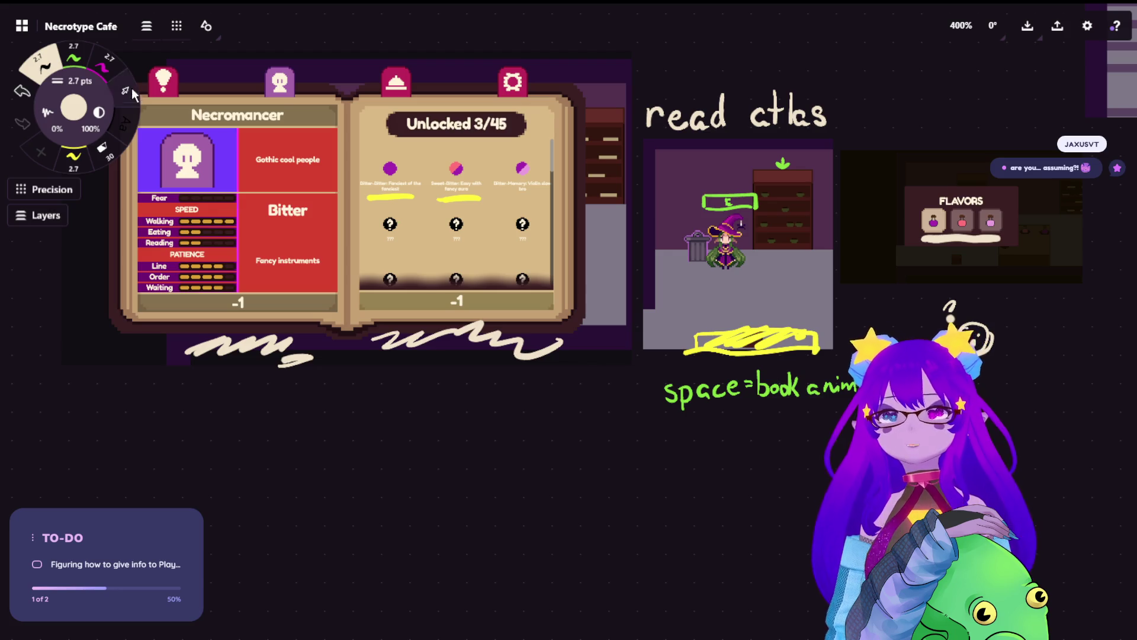
key(ctrl+z)
click(73, 58)
Step: Scribble green over the Necromancer portrait and title banner, then erase those scribbles
mouse_move(198, 137)
mouse_down()
mouse_move(127, 207)
mouse_move(209, 277)
mouse_up()
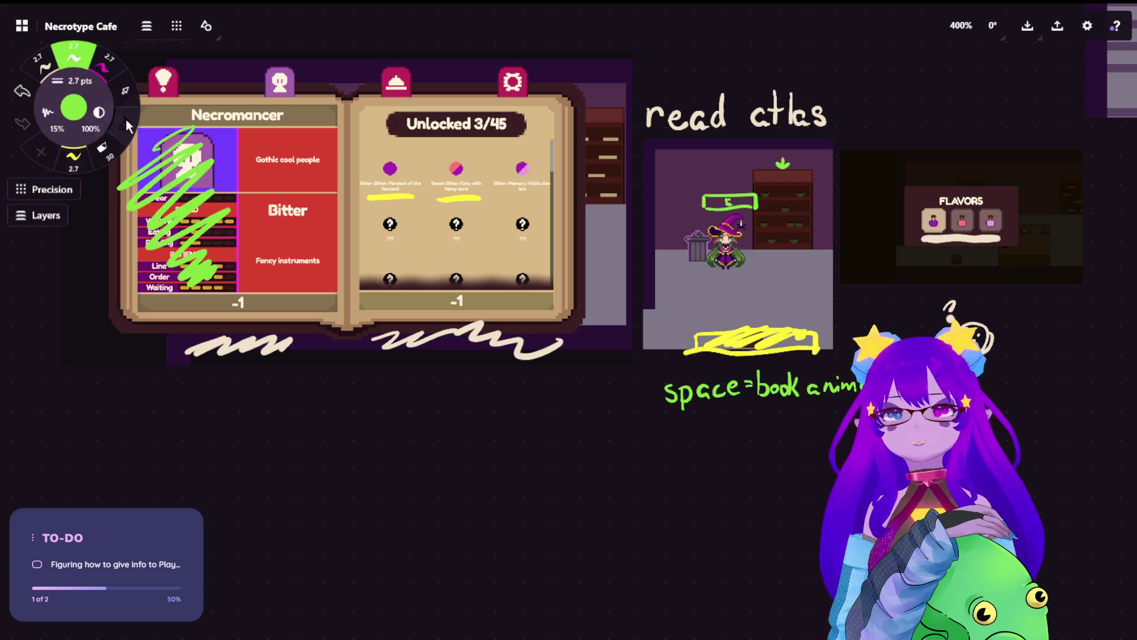
mouse_move(157, 124)
mouse_down()
mouse_move(324, 104)
mouse_move(290, 121)
mouse_up()
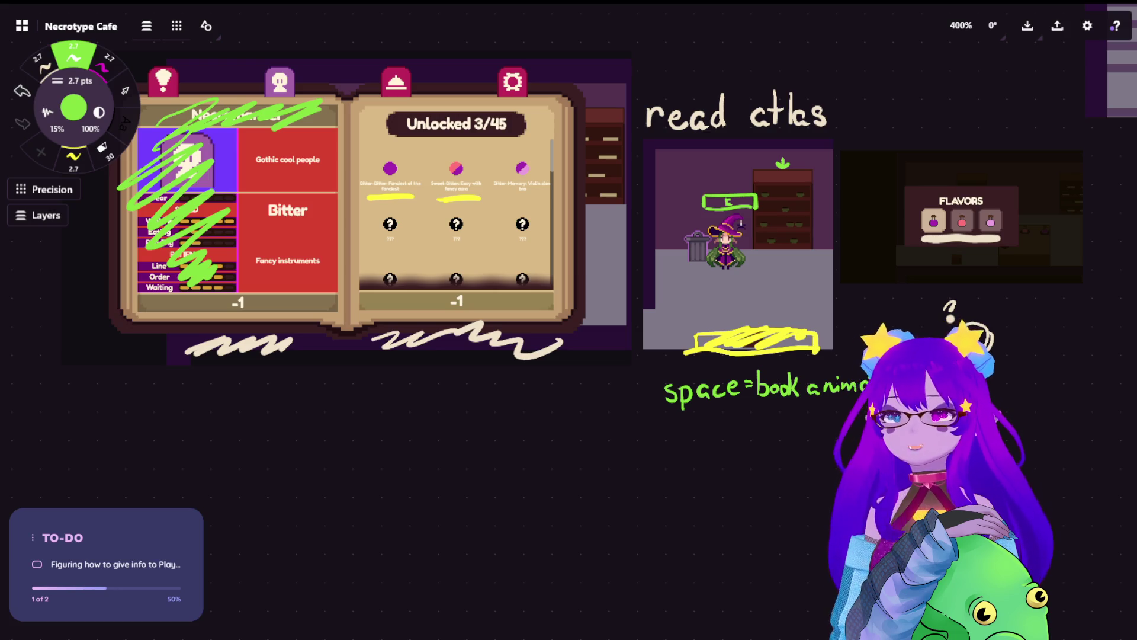
key(e)
drag(227, 119, 181, 141)
mouse_move(279, 116)
mouse_down()
mouse_move(130, 148)
mouse_move(196, 222)
mouse_move(208, 263)
mouse_move(189, 287)
mouse_up()
Step: Scribble in cream over the Necromancer page's stat rows
click(107, 65)
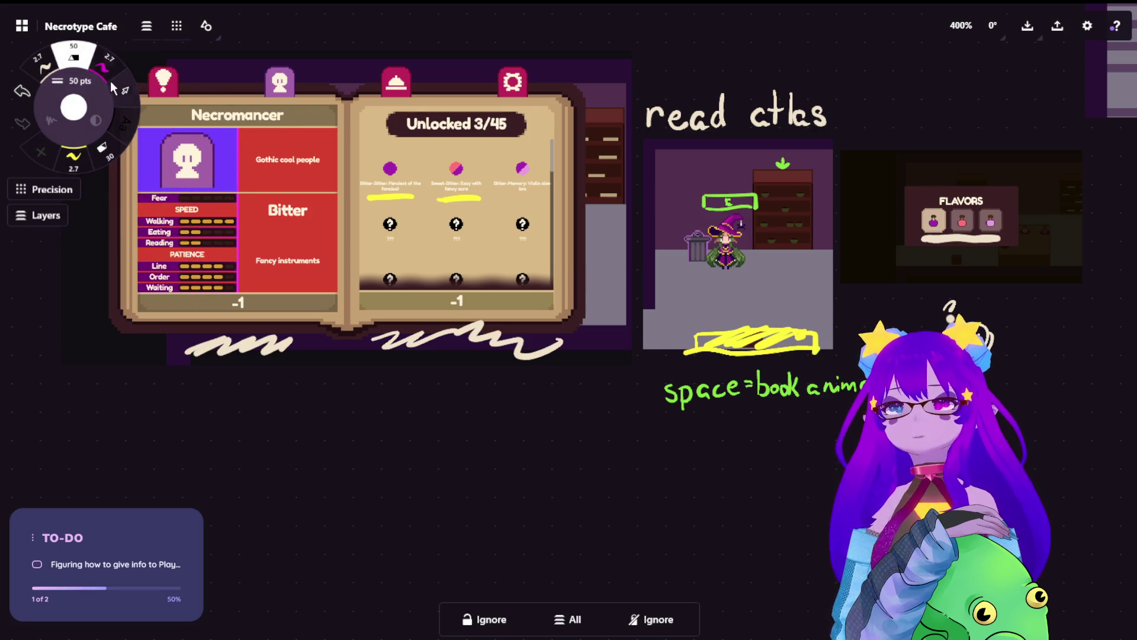
click(42, 64)
mouse_move(145, 200)
mouse_down()
mouse_move(125, 247)
mouse_move(199, 205)
mouse_move(228, 249)
mouse_move(181, 273)
mouse_move(216, 289)
mouse_up()
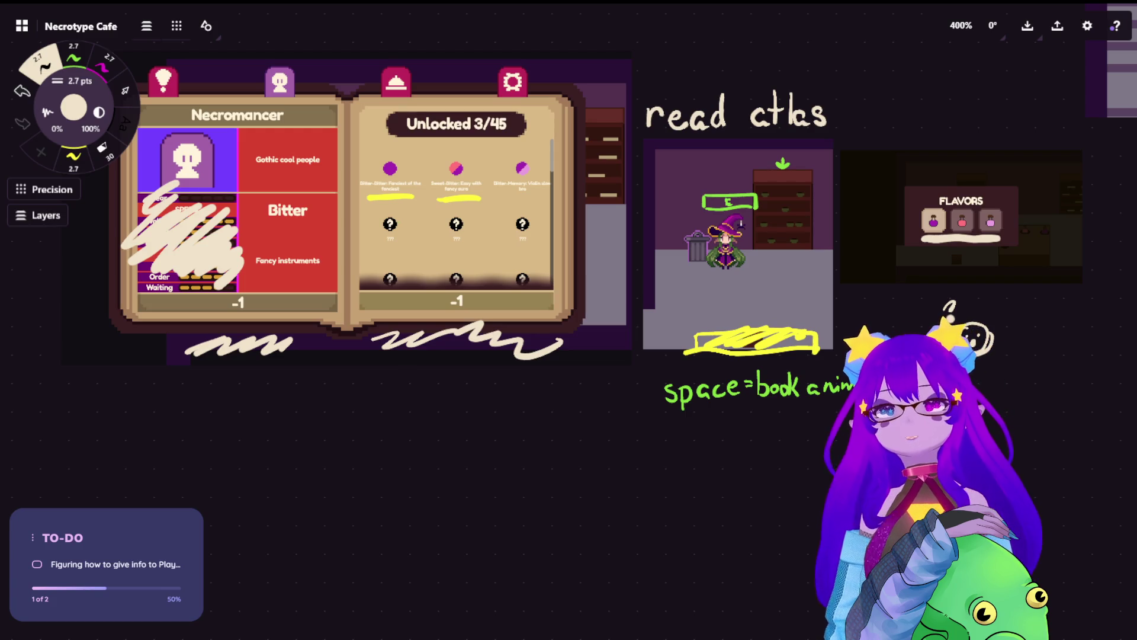
scroll(772, 302, down, 1)
Step: Lasso and copy the Cafe and Ghost screenshots with their labels, then paste the copy lower right
scroll(773, 302, down, 6)
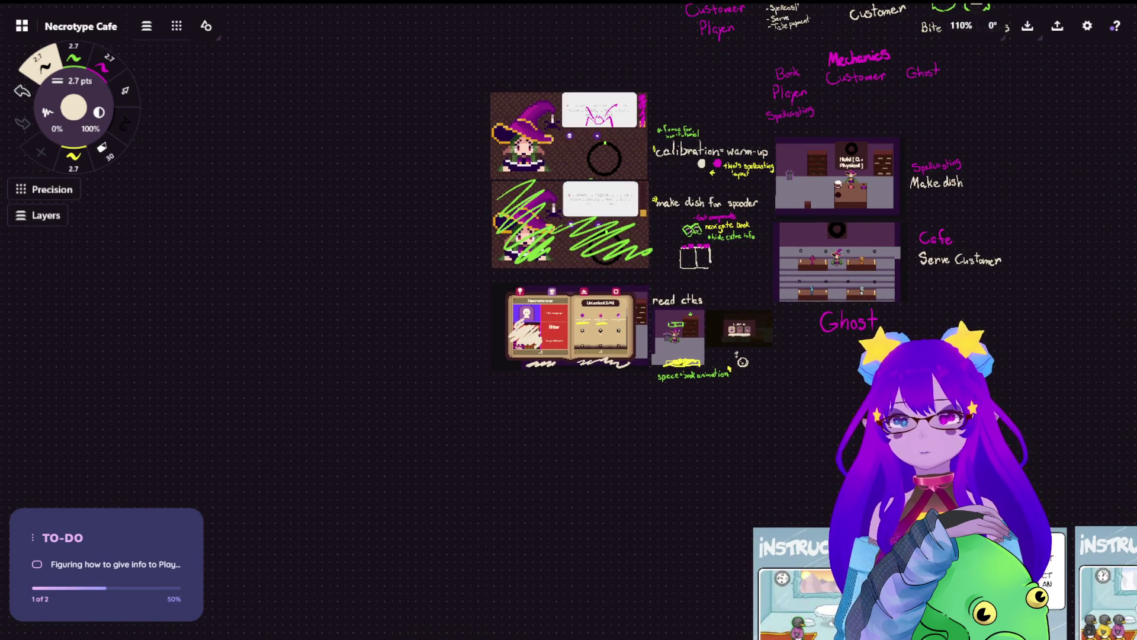
click(125, 90)
mouse_move(1036, 237)
mouse_down()
mouse_move(945, 215)
mouse_move(768, 284)
mouse_move(959, 275)
mouse_move(1034, 240)
mouse_up()
mouse_move(854, 241)
mouse_down()
mouse_move(820, 311)
mouse_move(853, 241)
mouse_up()
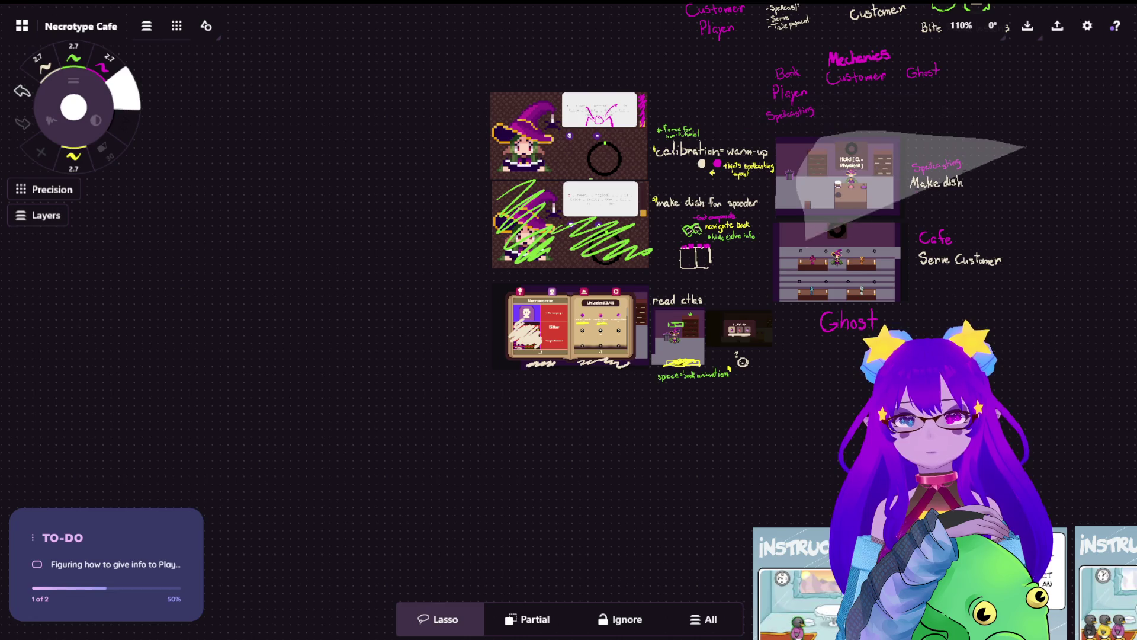
key(ctrl+c)
scroll(564, 233, down, 5)
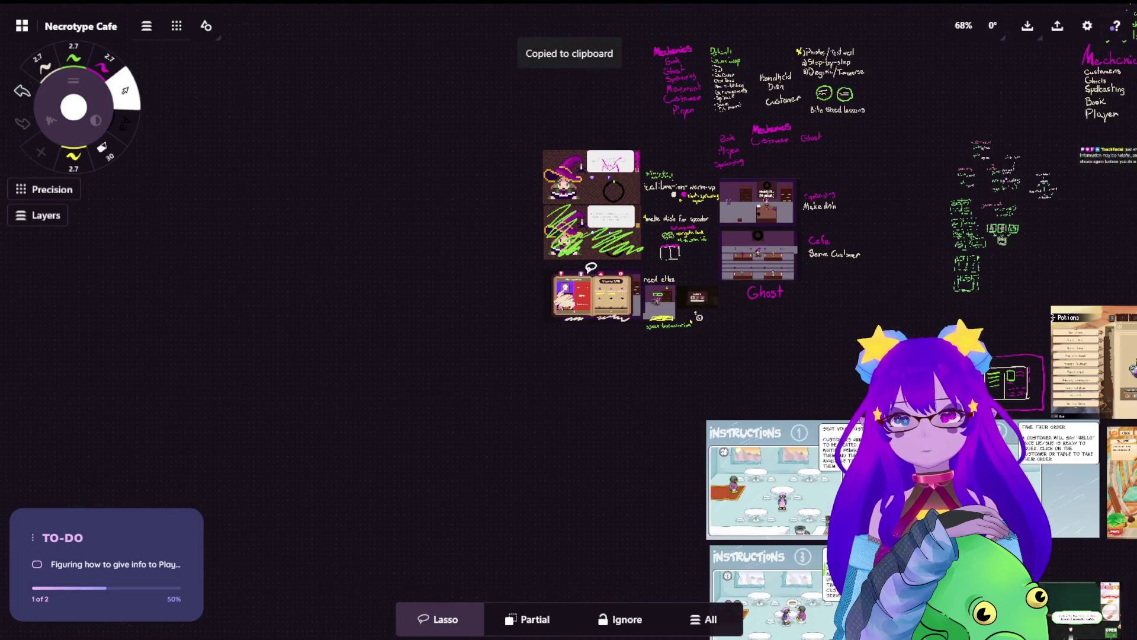
key(ctrl+v)
mouse_move(569, 325)
mouse_down()
mouse_move(588, 488)
mouse_move(598, 494)
mouse_up()
click(899, 308)
scroll(900, 308, up, 3)
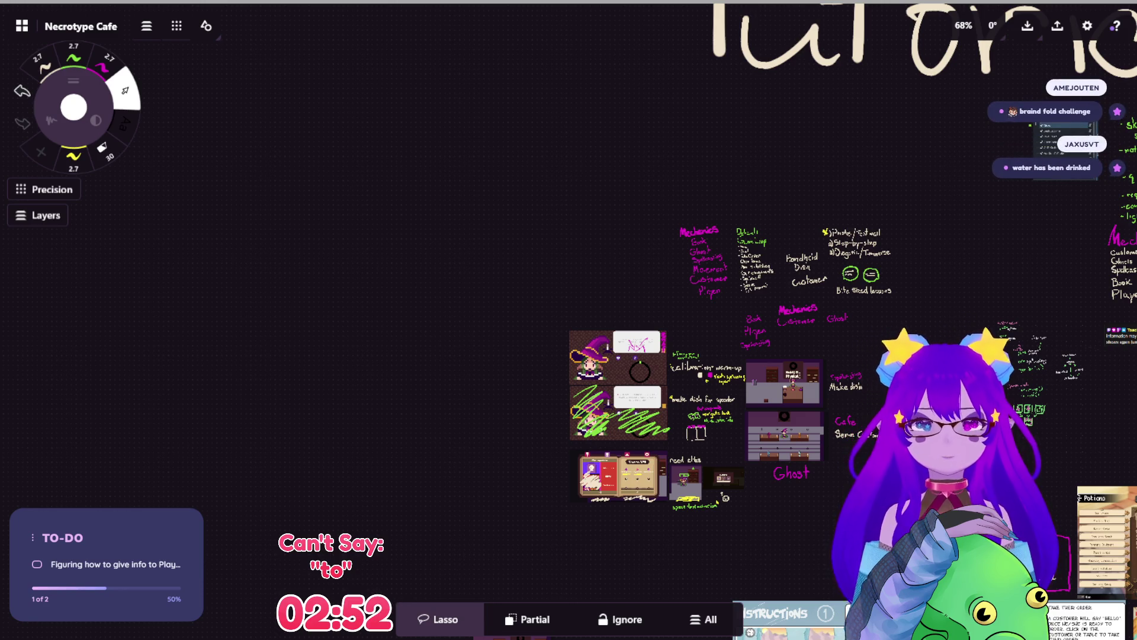
Step: Find the lower screenshots, then lasso and copy the tutorial screenshot cluster
scroll(802, 342, up, 5)
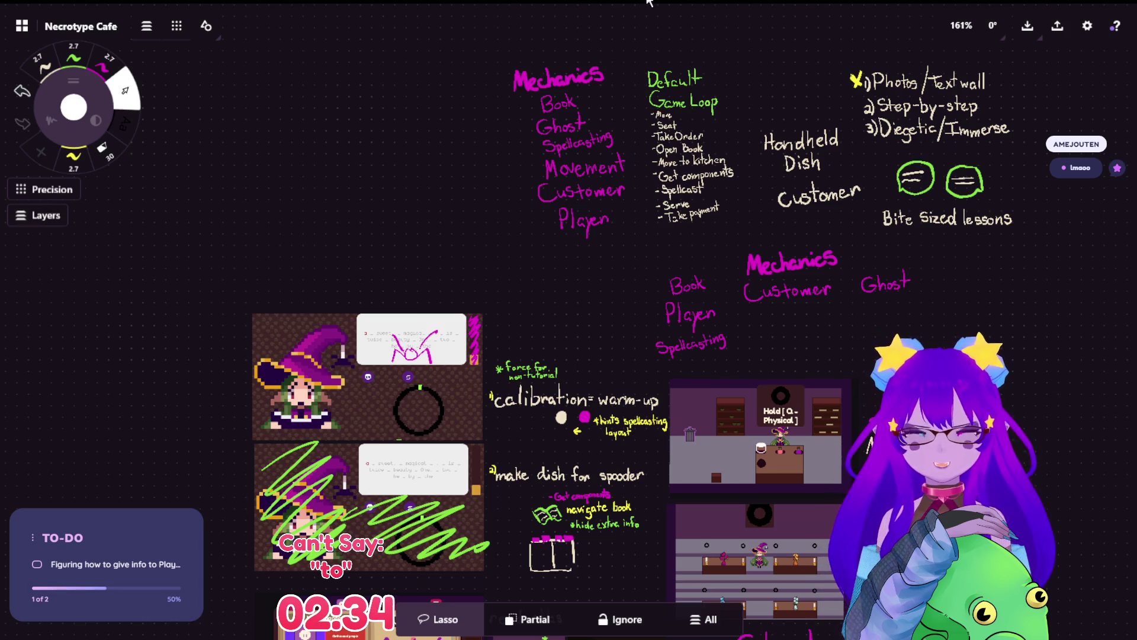
scroll(744, 183, up, 3)
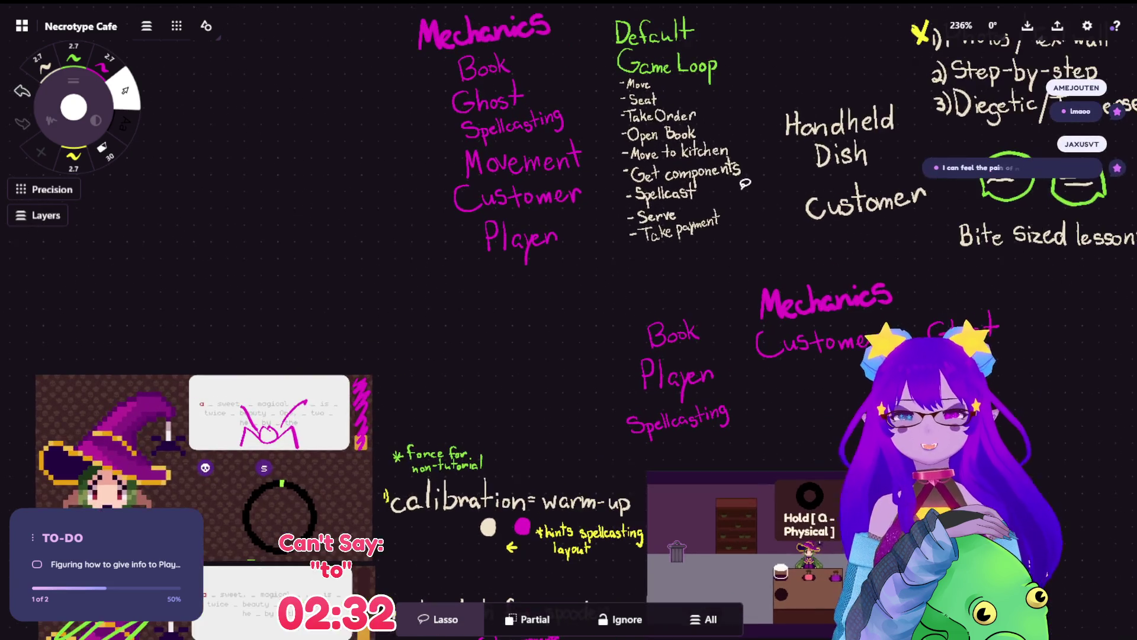
drag(745, 183, 493, 260)
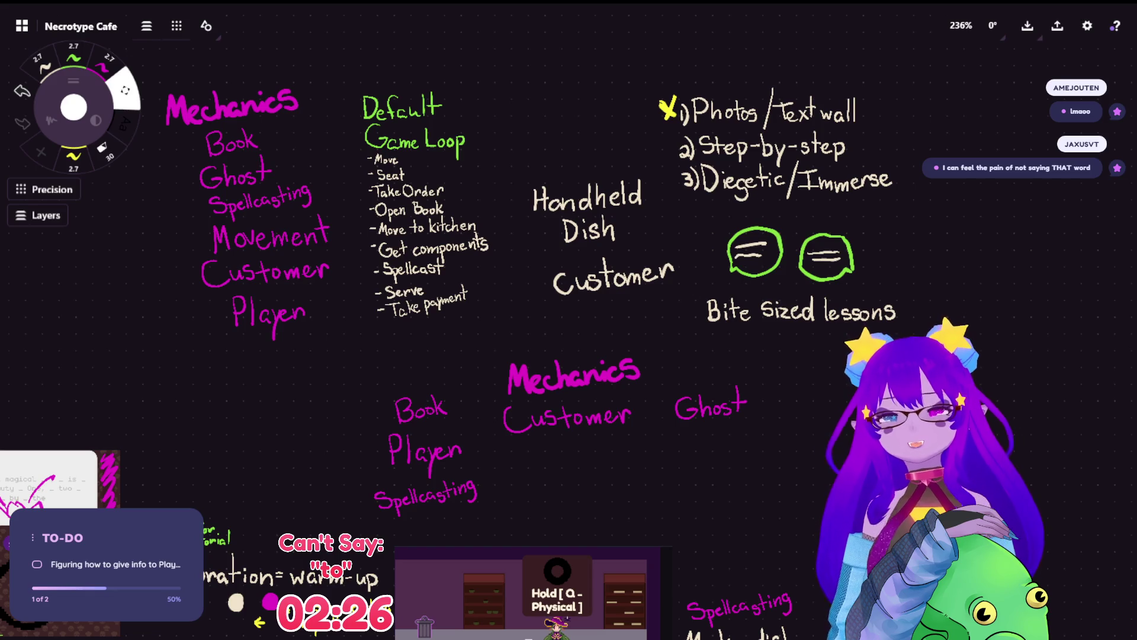
scroll(783, 273, down, 15)
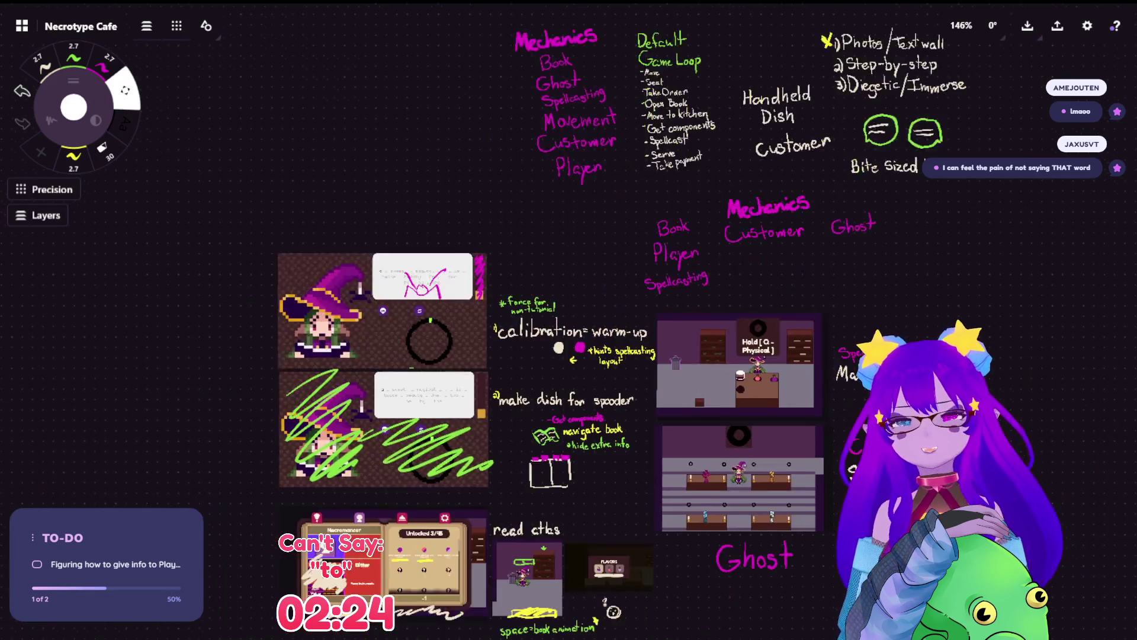
scroll(711, 372, down, 12)
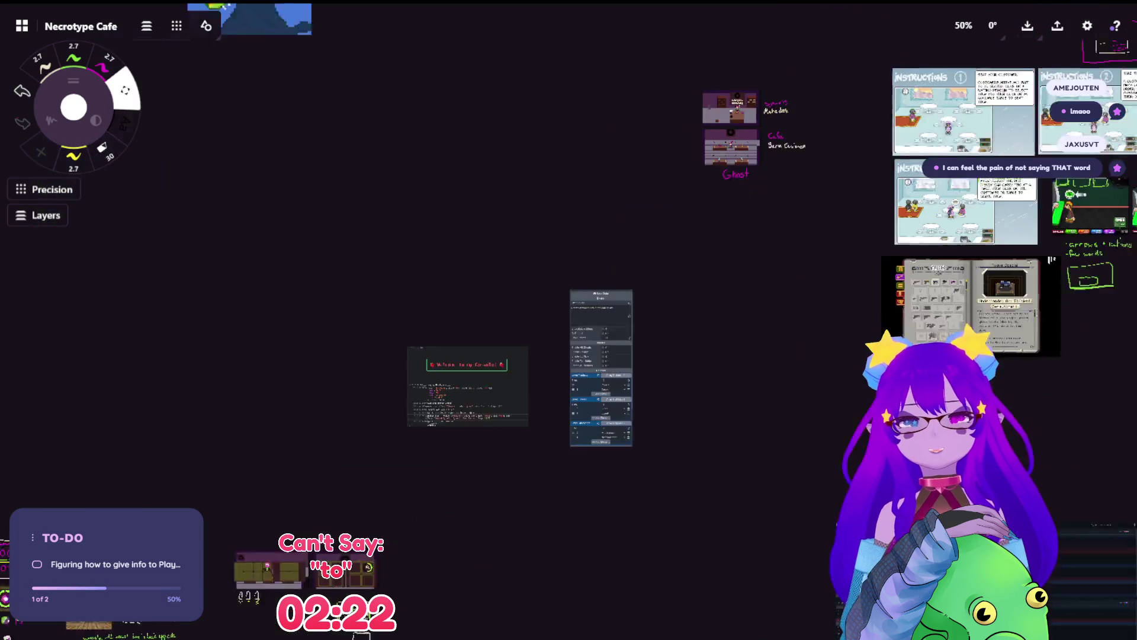
scroll(249, 482, up, 5)
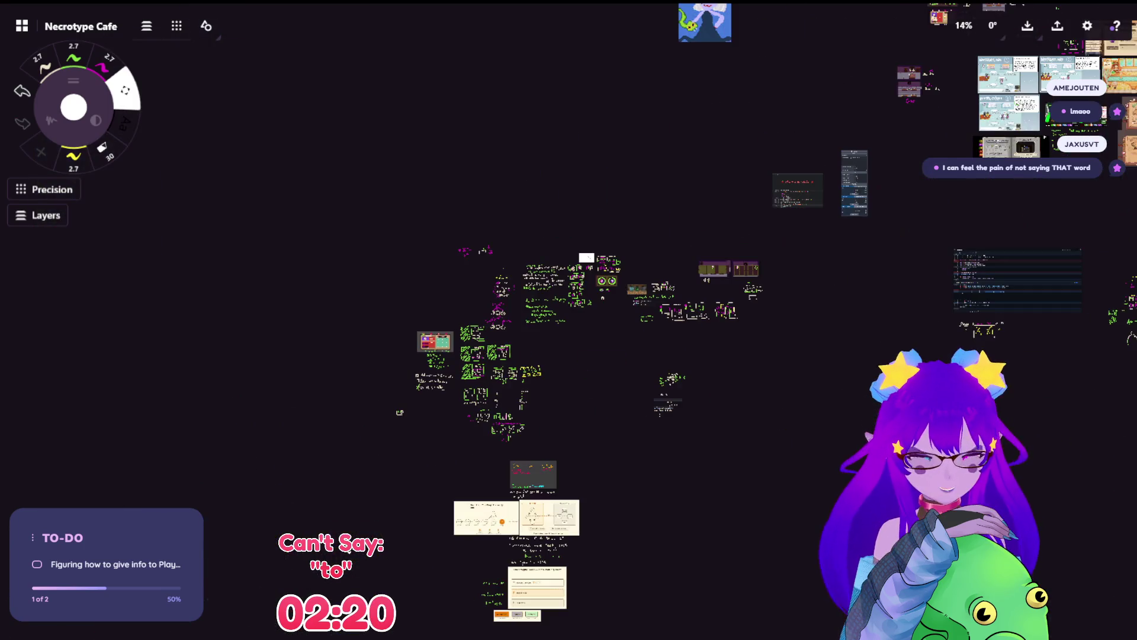
scroll(447, 439, up, 15)
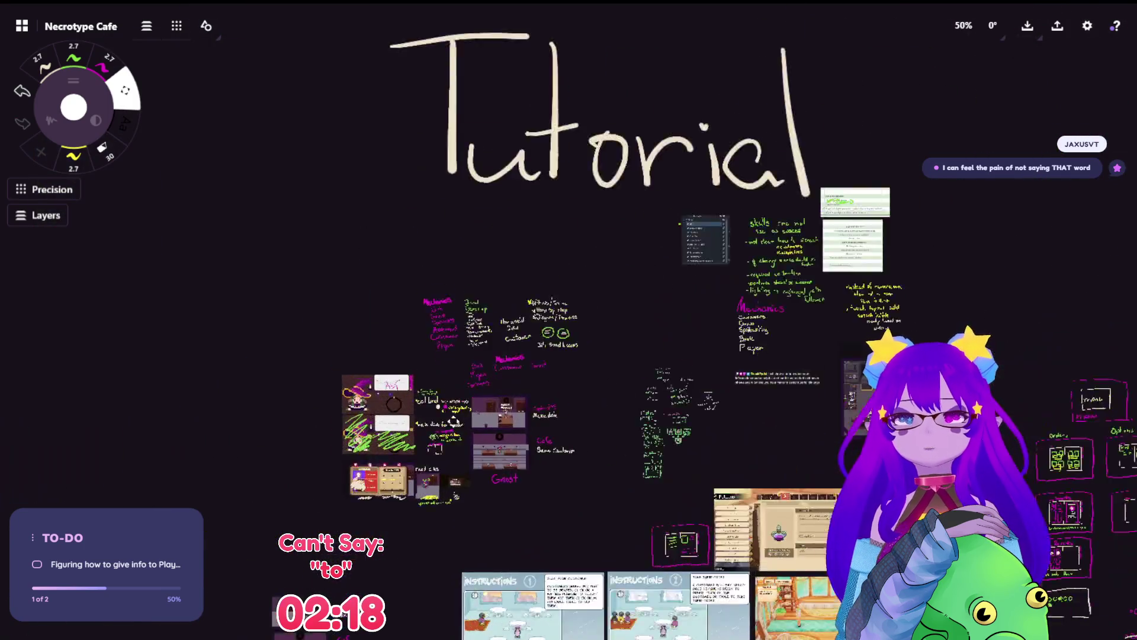
mouse_move(316, 460)
mouse_down()
mouse_move(579, 274)
mouse_move(584, 128)
mouse_move(414, 282)
mouse_move(420, 459)
mouse_up()
key(s)
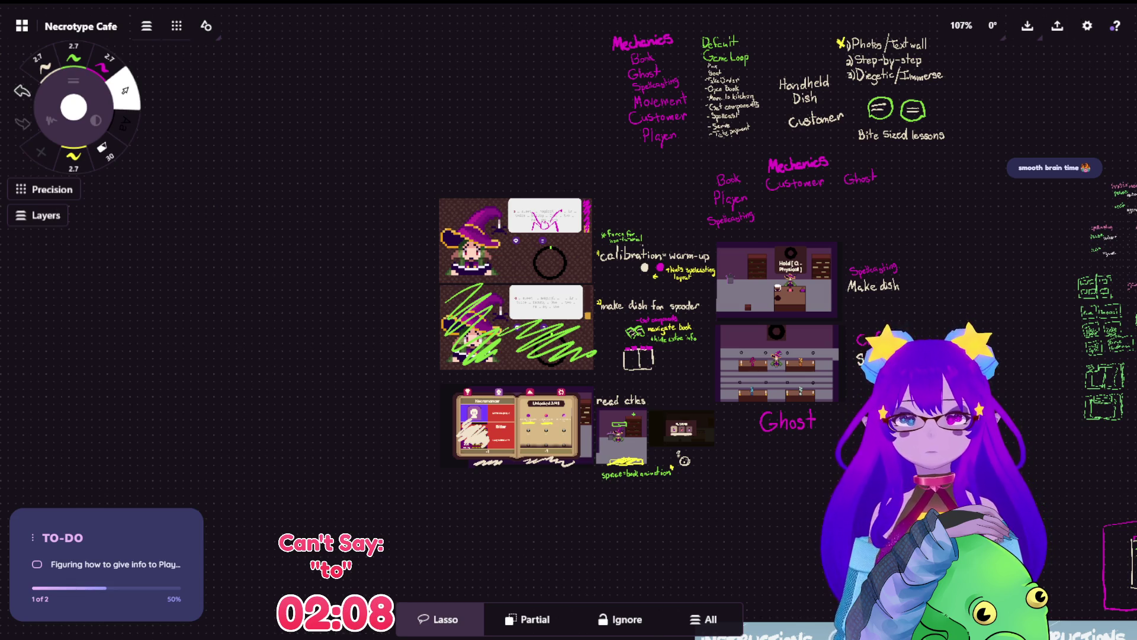
mouse_move(936, 229)
mouse_down()
mouse_move(692, 240)
mouse_move(639, 228)
mouse_move(338, 279)
mouse_move(909, 237)
mouse_up()
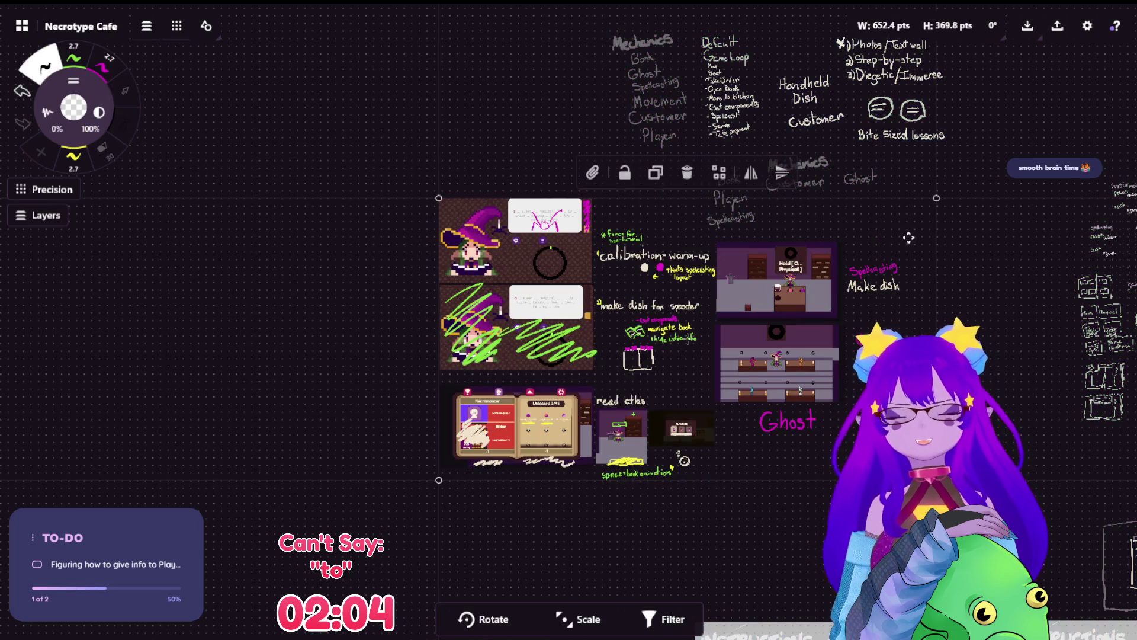
key(ctrl+c)
click(439, 193)
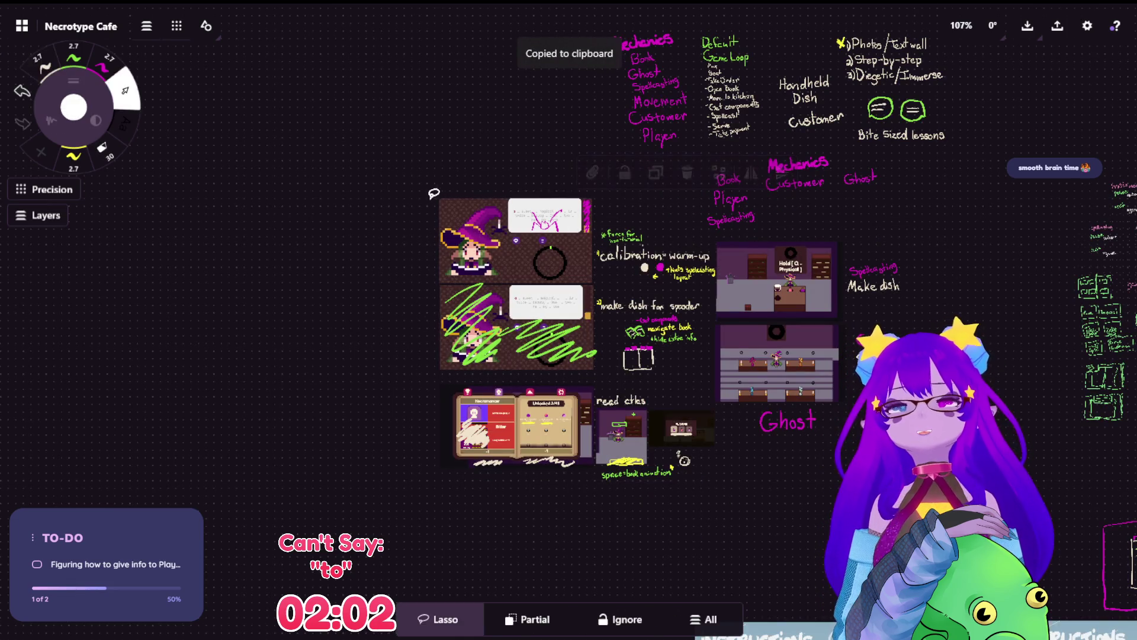
Step: Paste the tutorial cluster copy to the right, then delete the Ghost café screenshot and its labels
scroll(439, 193, left, 10)
key(ctrl+v)
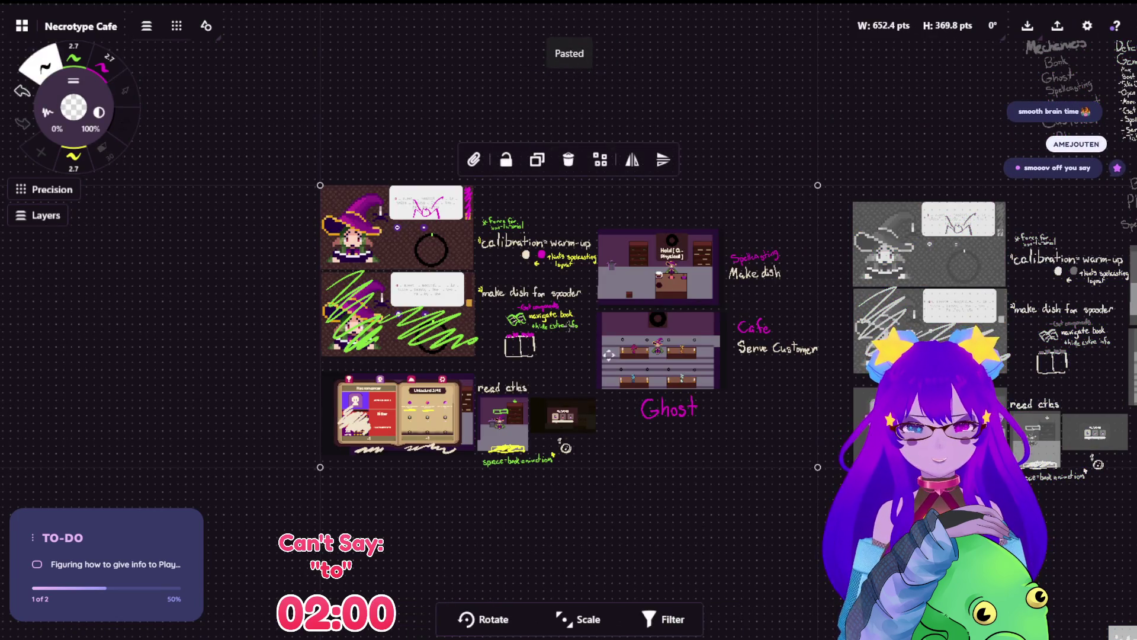
click(570, 70)
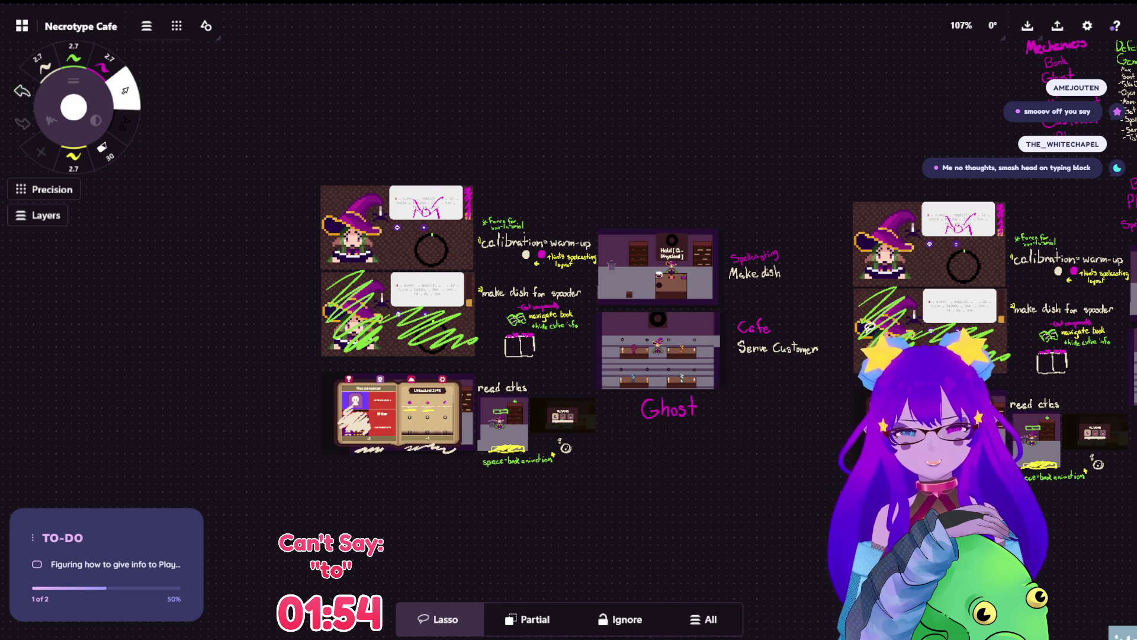
mouse_move(791, 301)
mouse_down()
mouse_move(655, 370)
mouse_move(637, 411)
mouse_move(711, 441)
mouse_move(814, 344)
mouse_move(794, 302)
mouse_up()
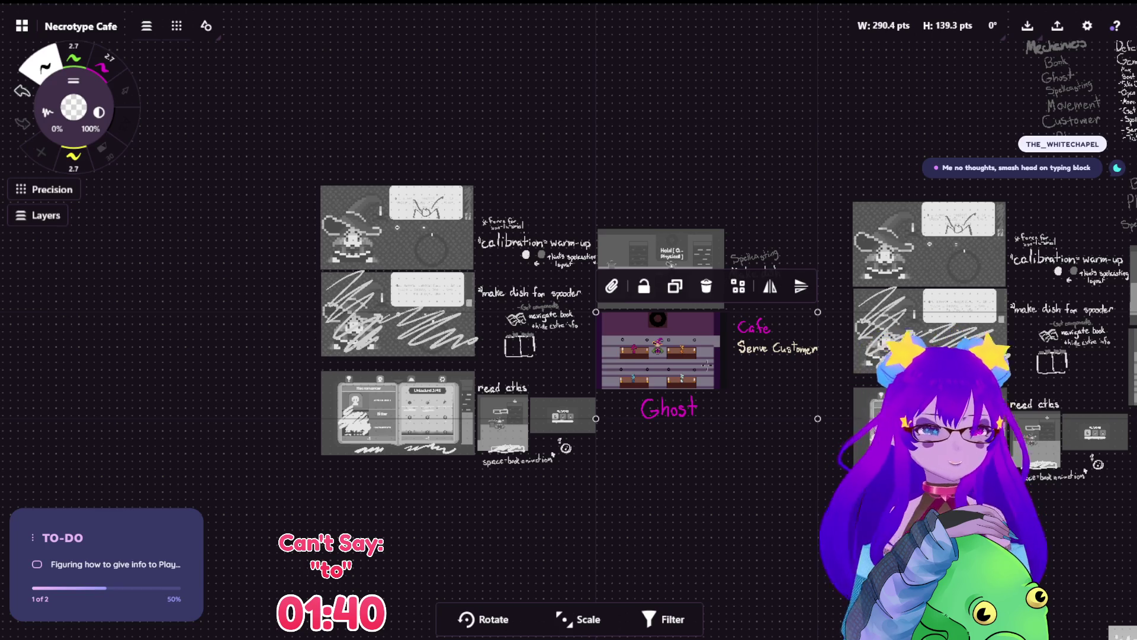
click(125, 90)
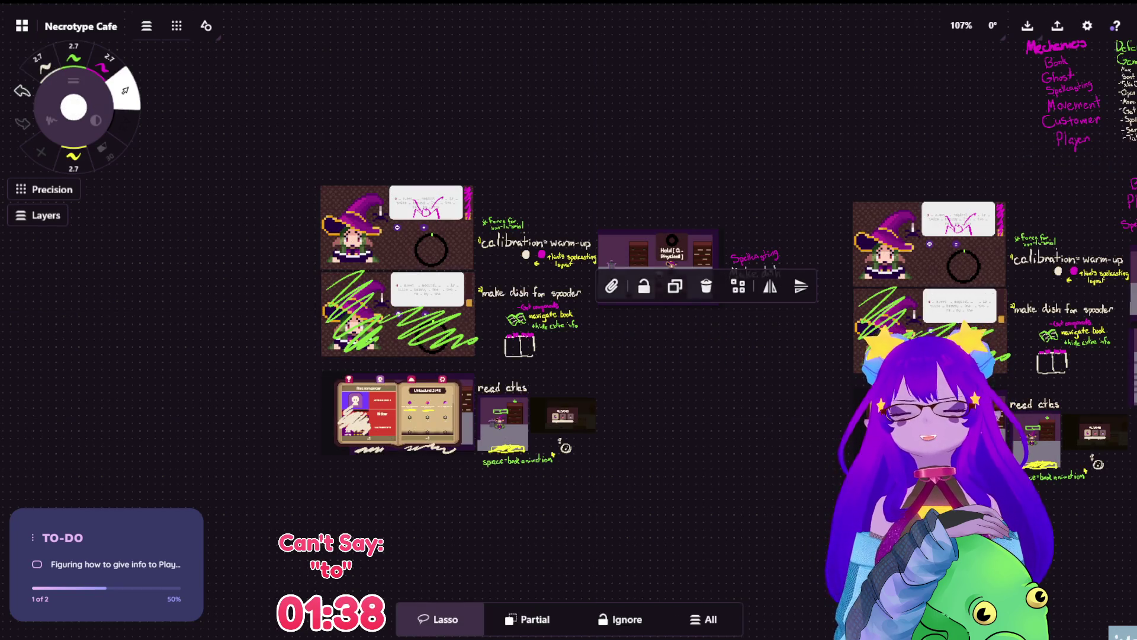
scroll(387, 121, up, 5)
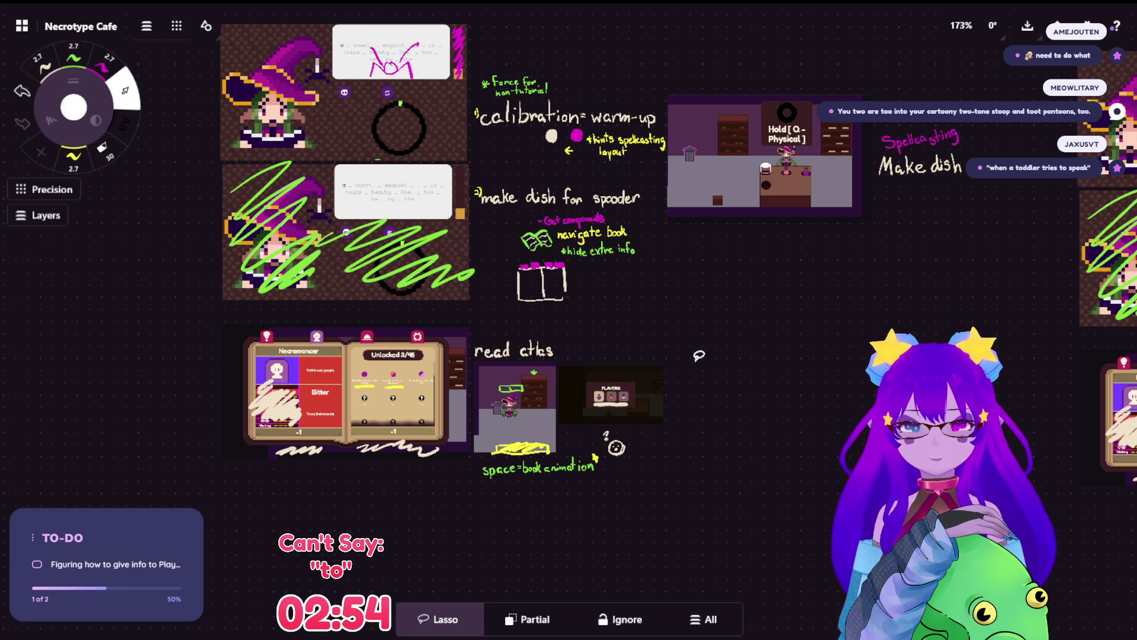
scroll(667, 340, up, 1)
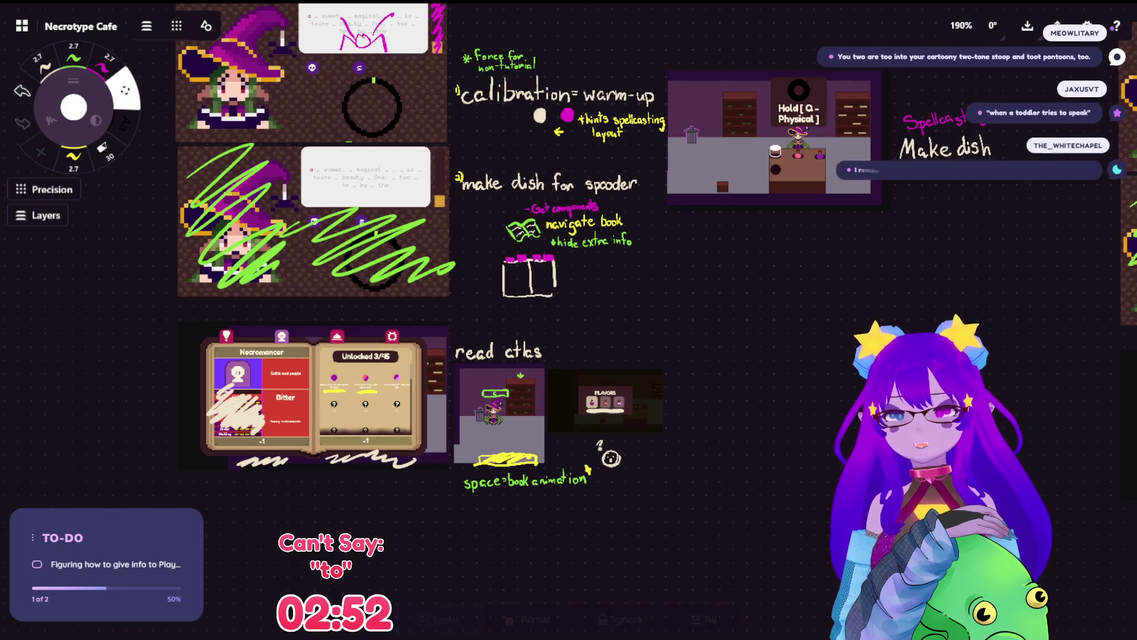
scroll(668, 340, up, 2)
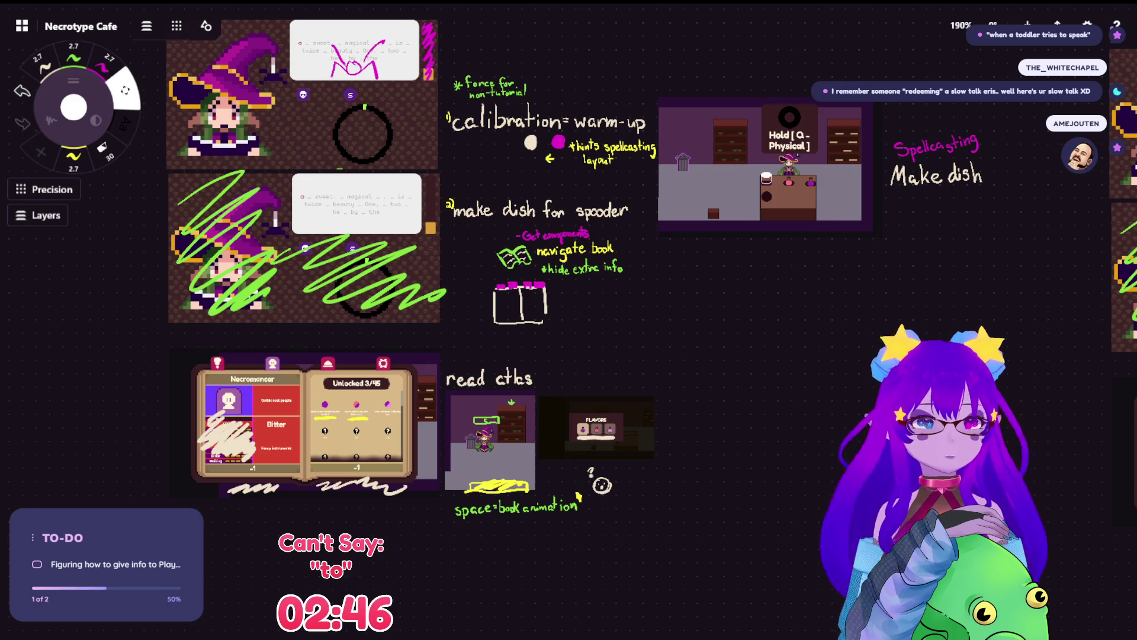
key(s)
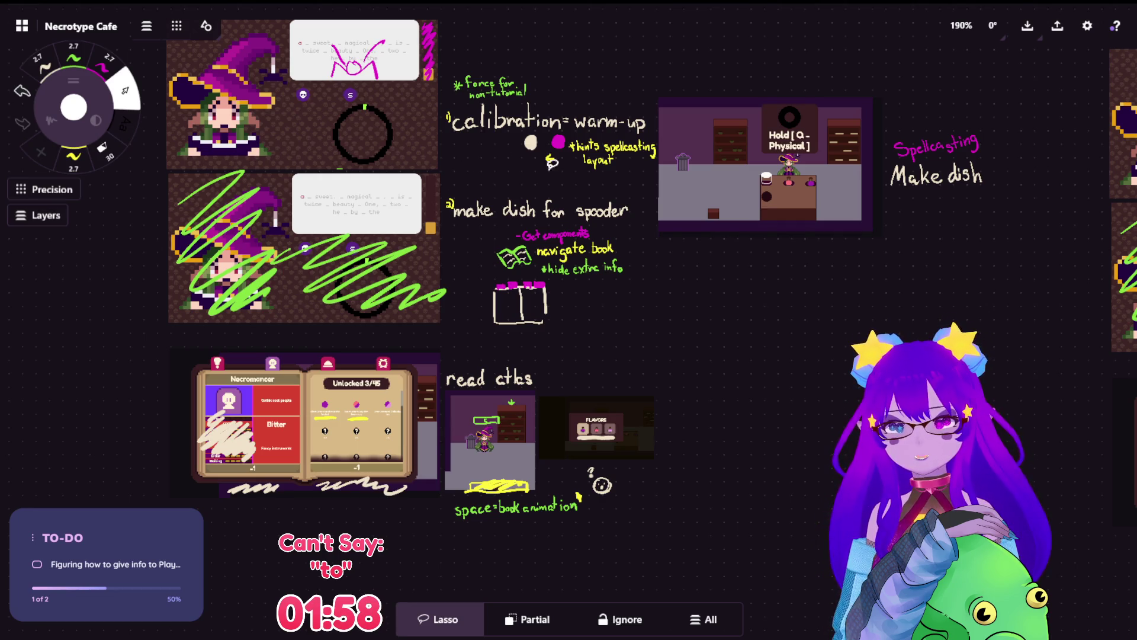
scroll(651, 266, down, 1)
scroll(686, 212, down, 5)
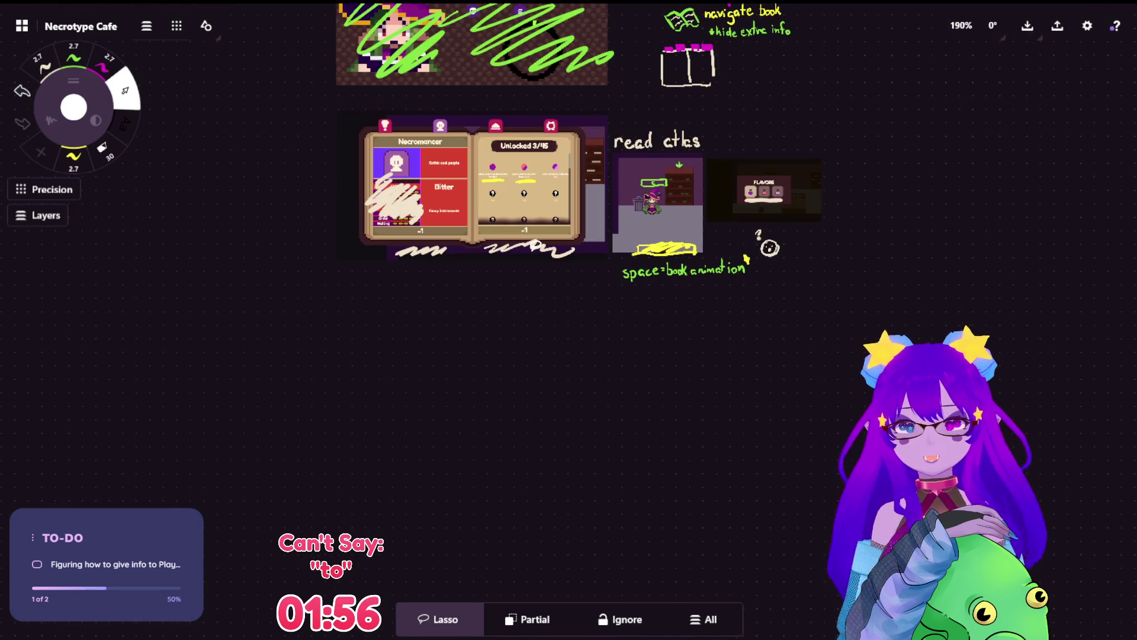
Step: Paste the Cookie recipe book screenshot and shrink it beneath the Necromancer book
key(ctrl+v)
scroll(570, 327, down, 5)
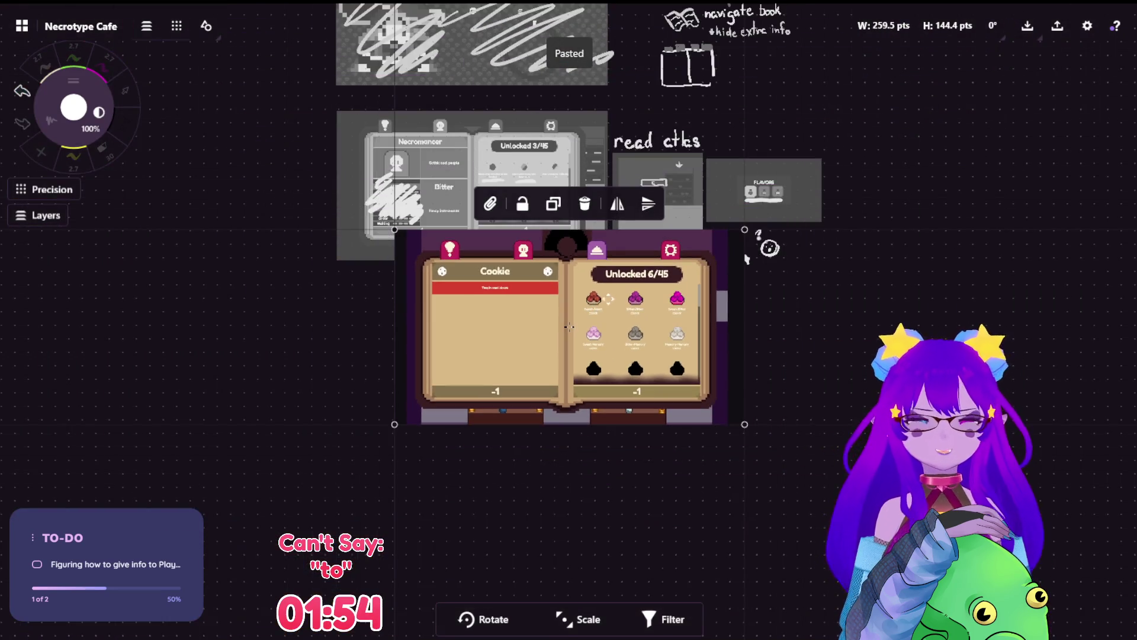
mouse_move(517, 401)
mouse_down()
mouse_move(461, 399)
mouse_move(492, 407)
mouse_move(465, 384)
mouse_up()
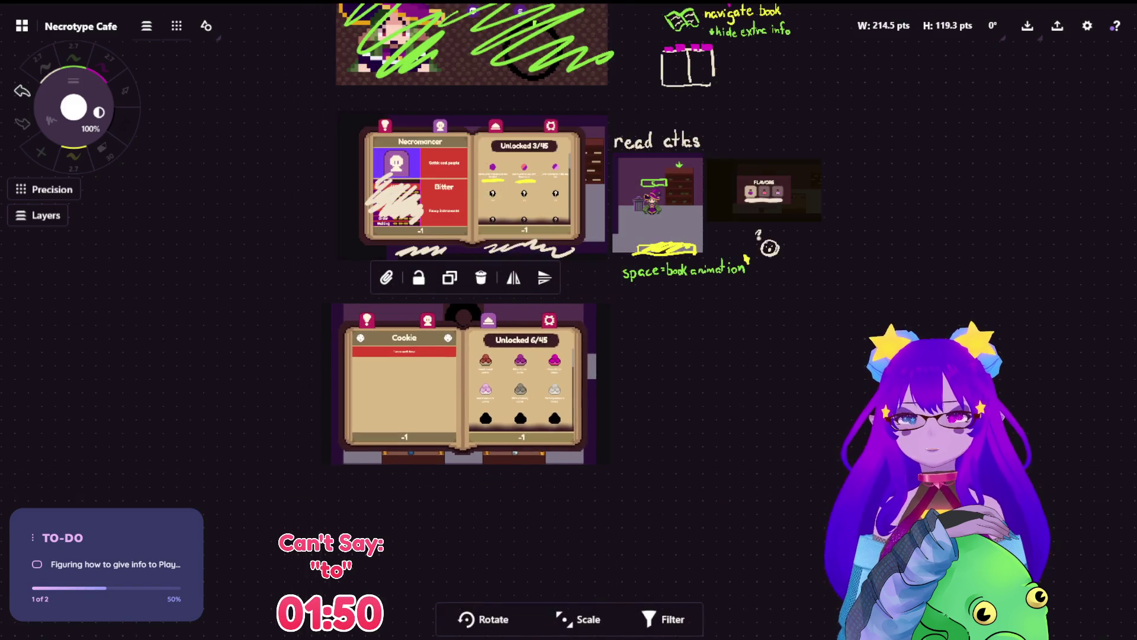
key(Escape)
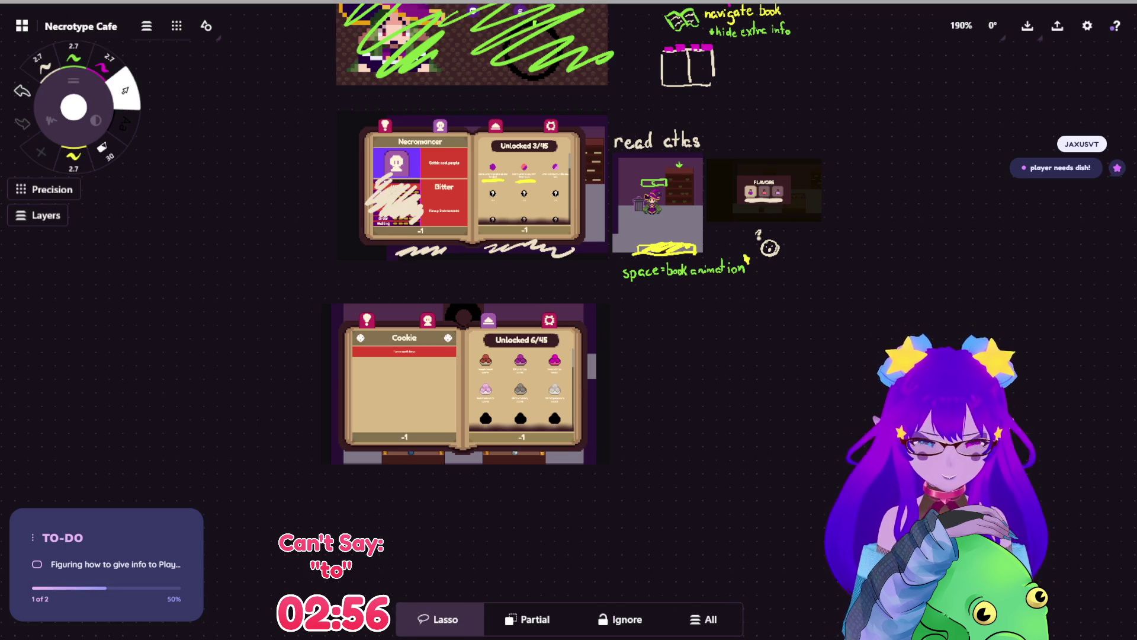
scroll(658, 266, up, 1)
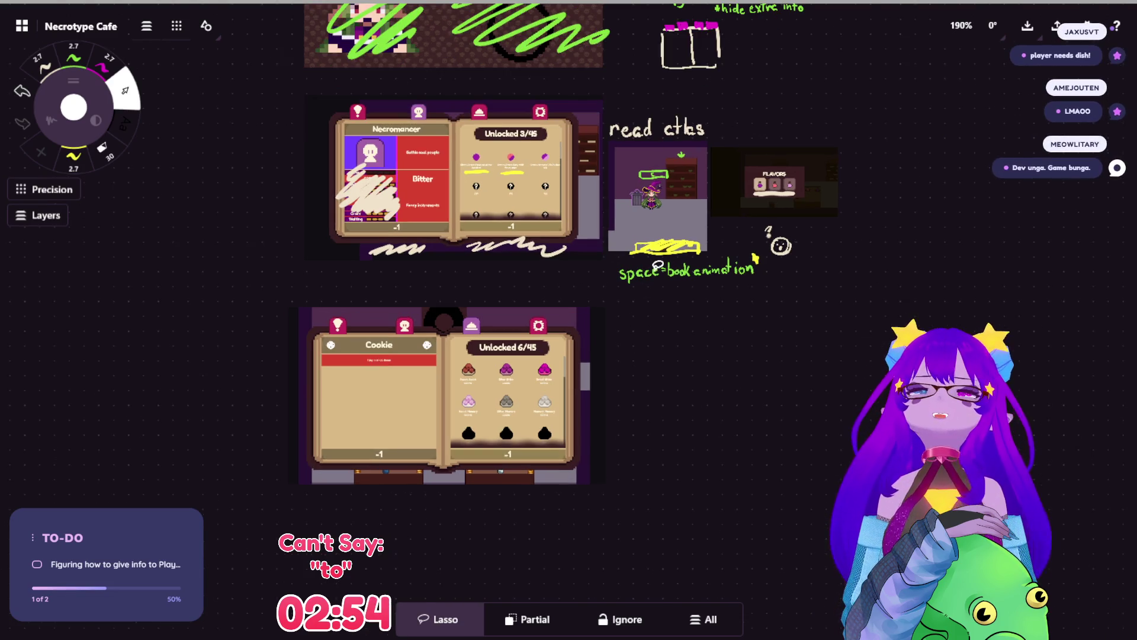
Step: Pan to frame both recipe books and paste the PRODUCTS screenshot onto the board
scroll(658, 266, up, 3)
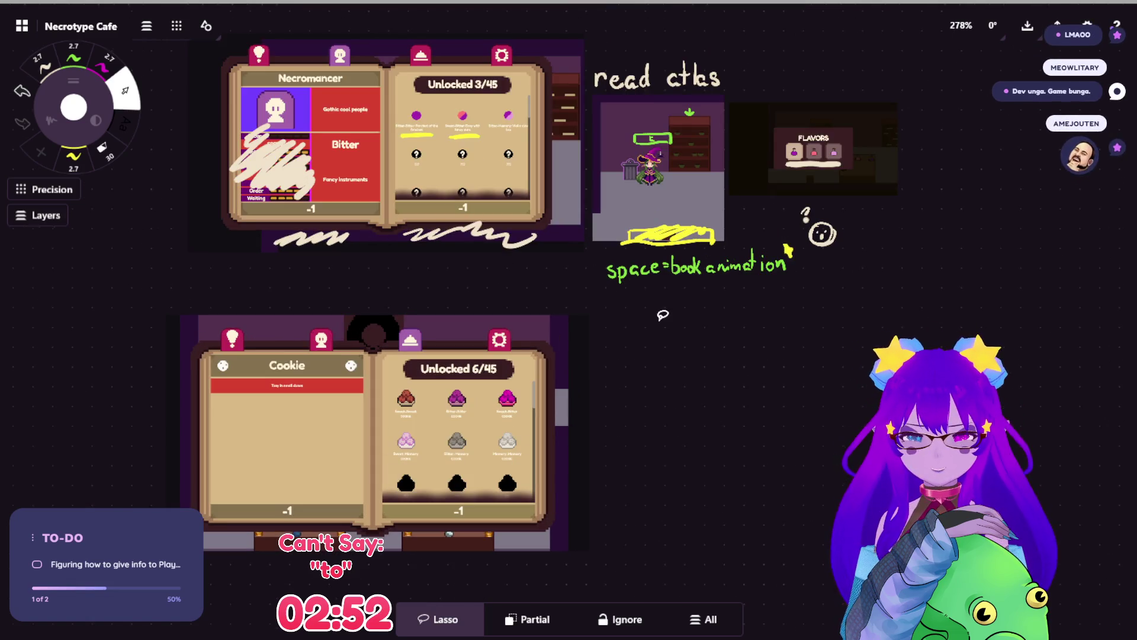
key(space)
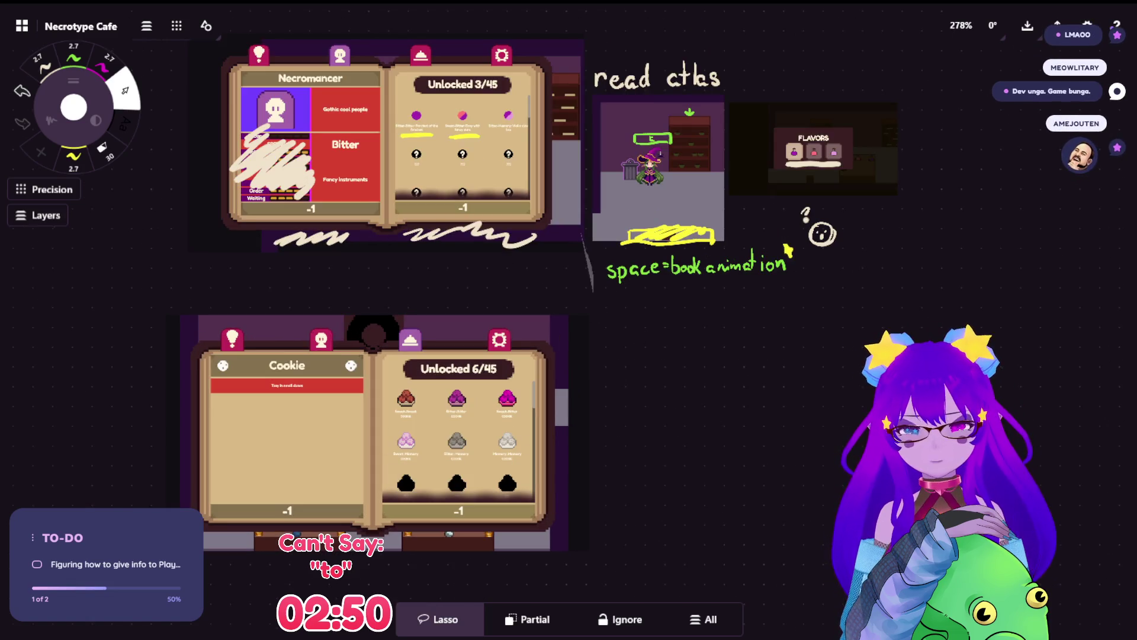
mouse_move(615, 307)
mouse_down()
mouse_move(592, 292)
mouse_move(616, 385)
mouse_move(645, 393)
mouse_move(649, 356)
mouse_up()
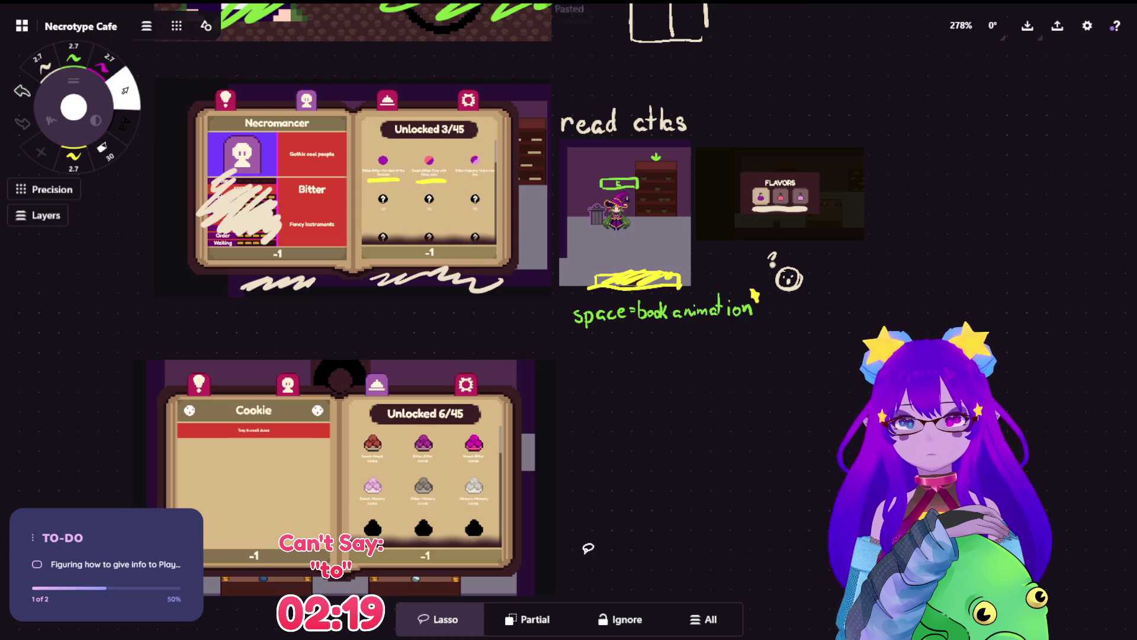
key(ctrl+v)
scroll(601, 354, down, 5)
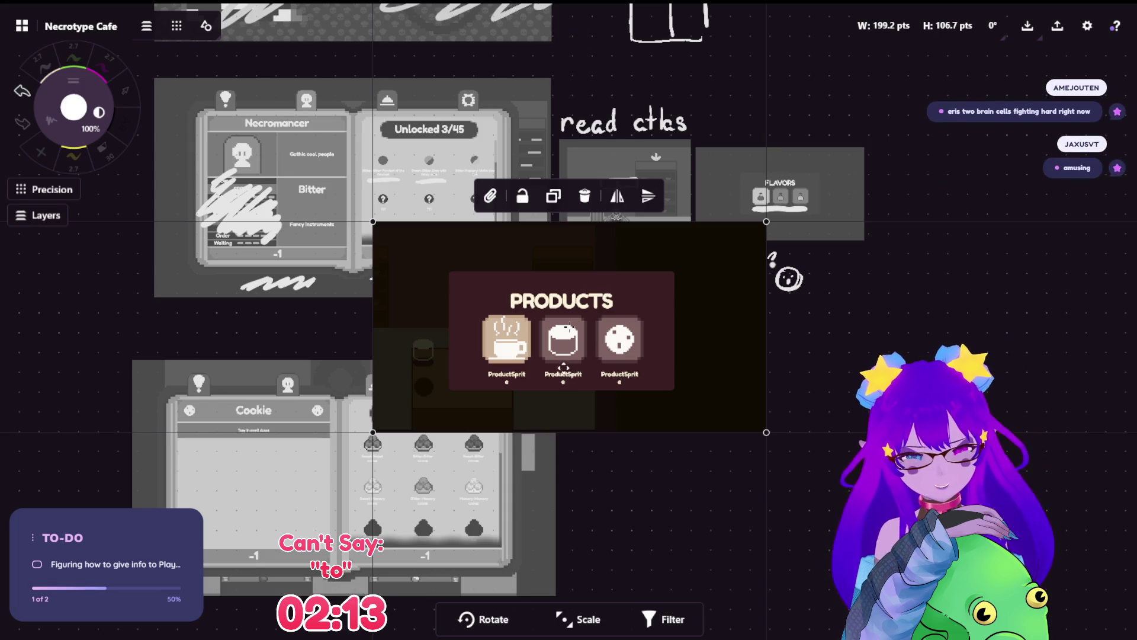
Step: Scale down the PRODUCTS screenshot and place it right of the Cookie book page
scroll(536, 357, down, 3)
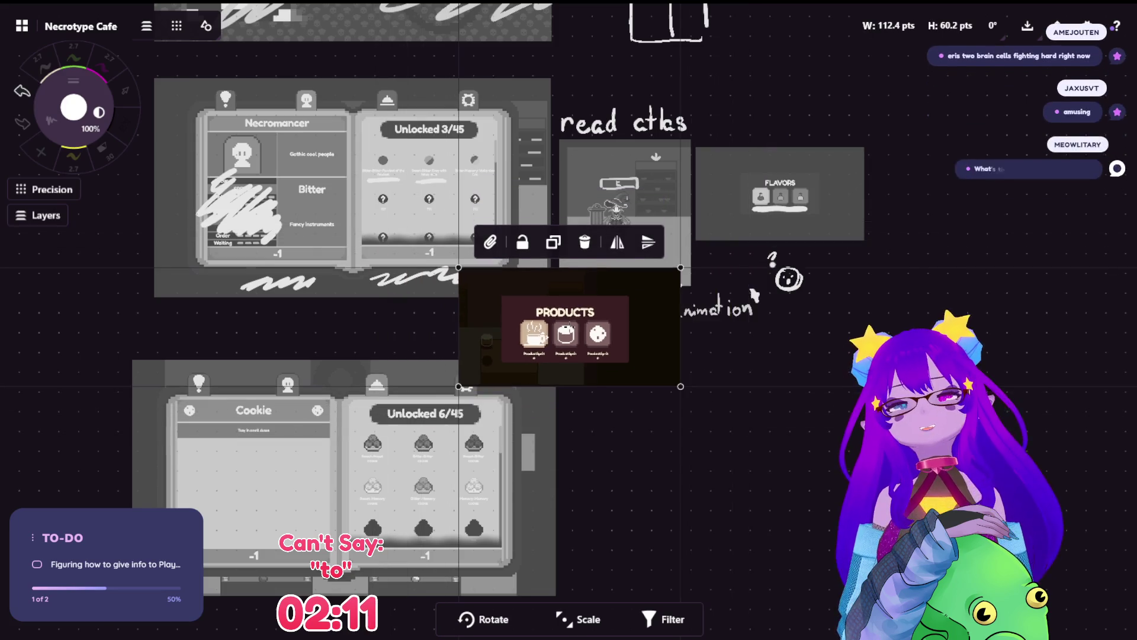
scroll(569, 326, down, 2)
drag(569, 326, 707, 386)
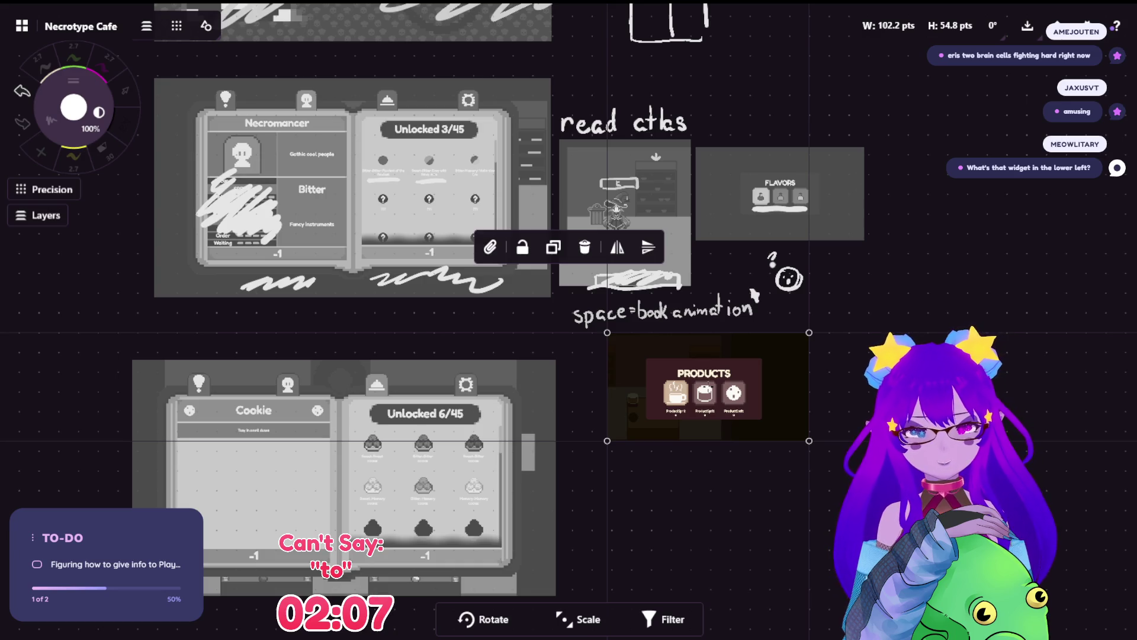
mouse_move(708, 386)
mouse_down()
mouse_move(718, 386)
mouse_move(658, 398)
mouse_move(682, 408)
mouse_up()
key(l)
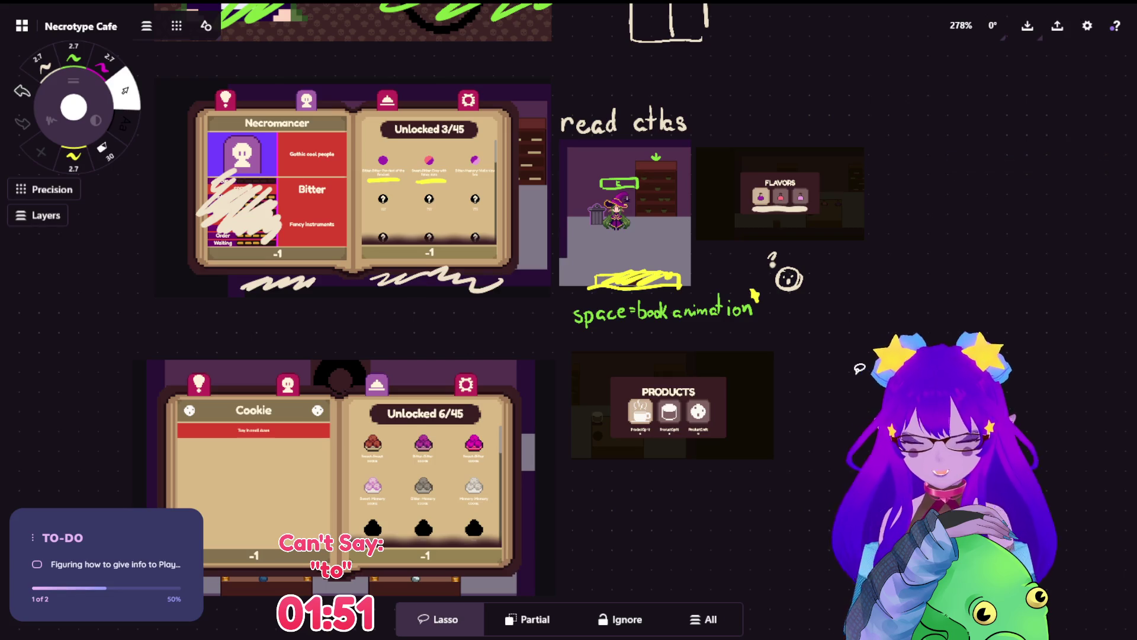
scroll(634, 548, up, 5)
Step: Centre the view on the PRODUCTS panel and start writing x2 beside it with the pen
mouse_move(686, 395)
mouse_down()
mouse_move(713, 352)
mouse_move(646, 388)
mouse_move(627, 349)
mouse_up()
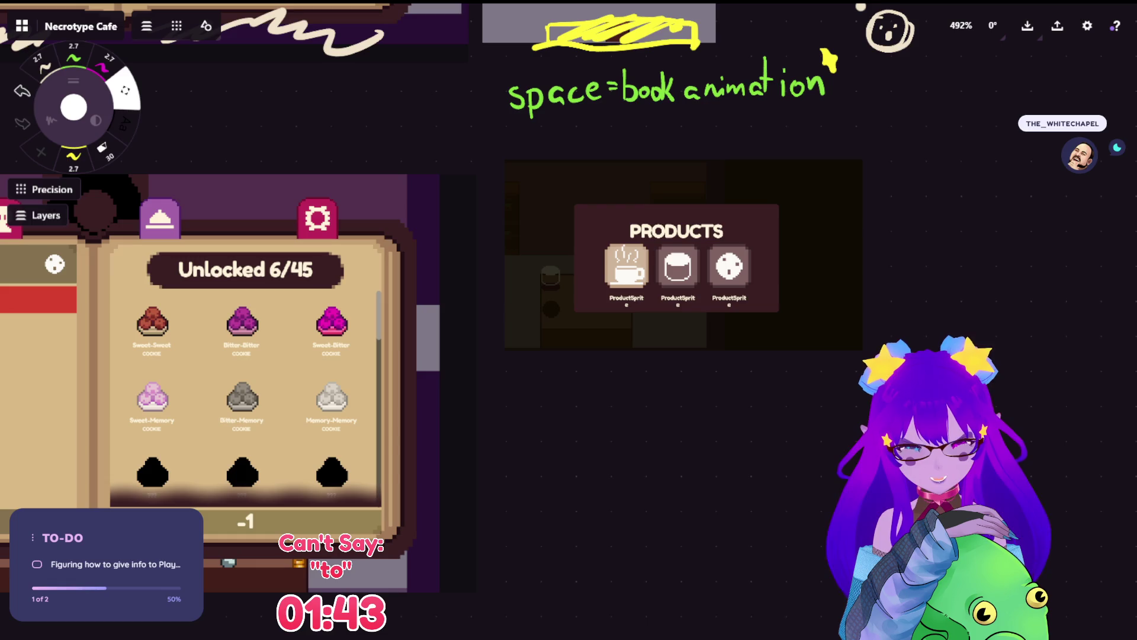
drag(626, 349, 603, 350)
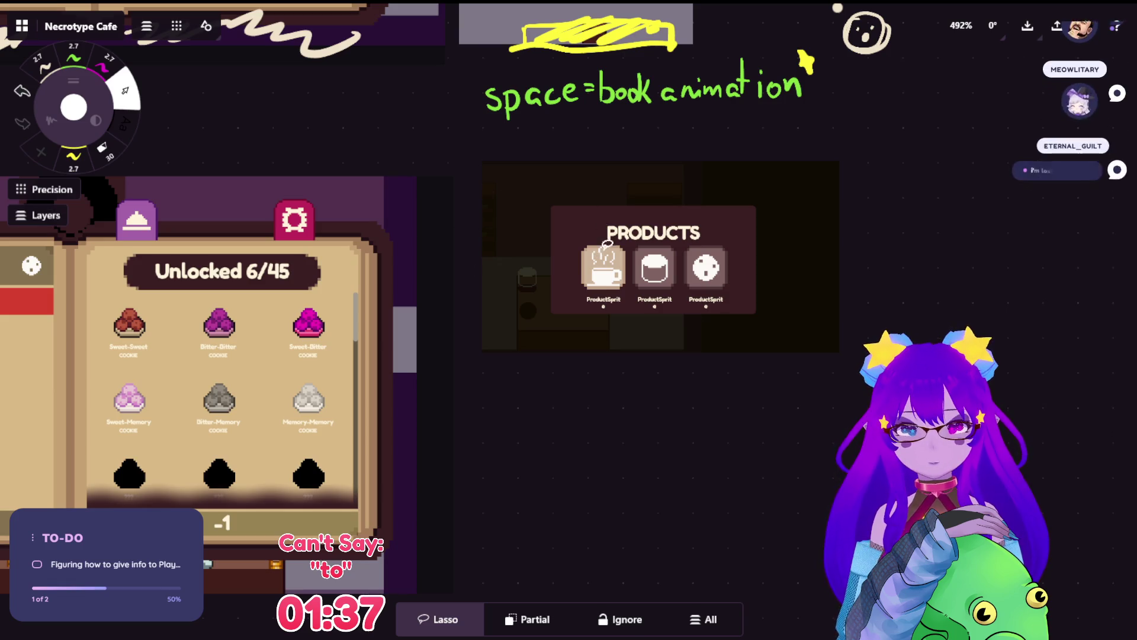
scroll(742, 101, up, 3)
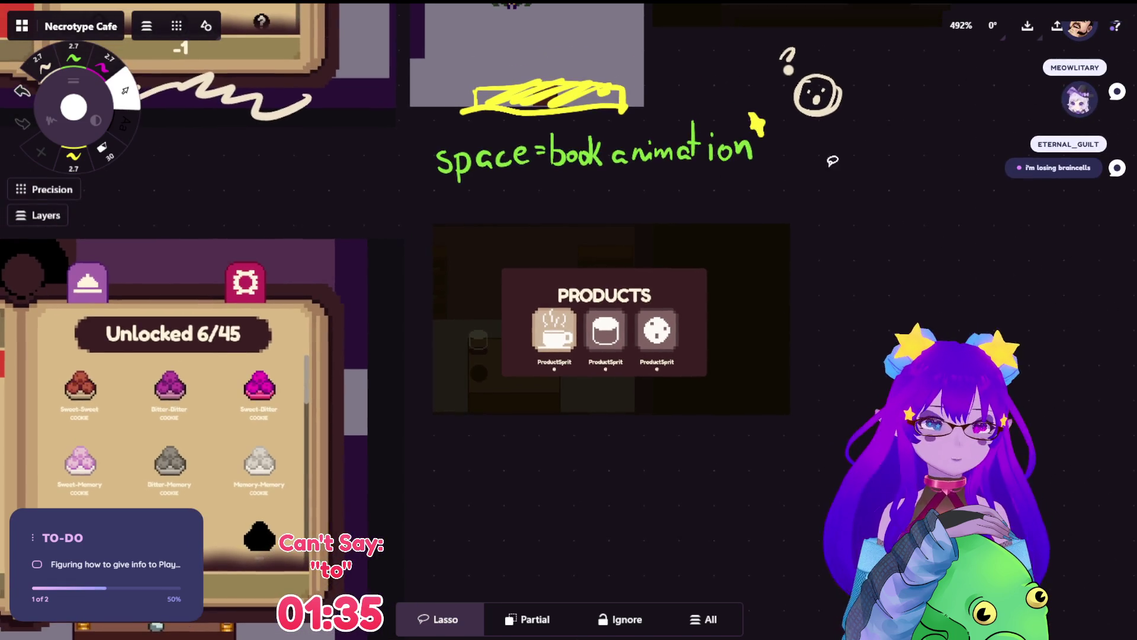
drag(805, 210, 635, 199)
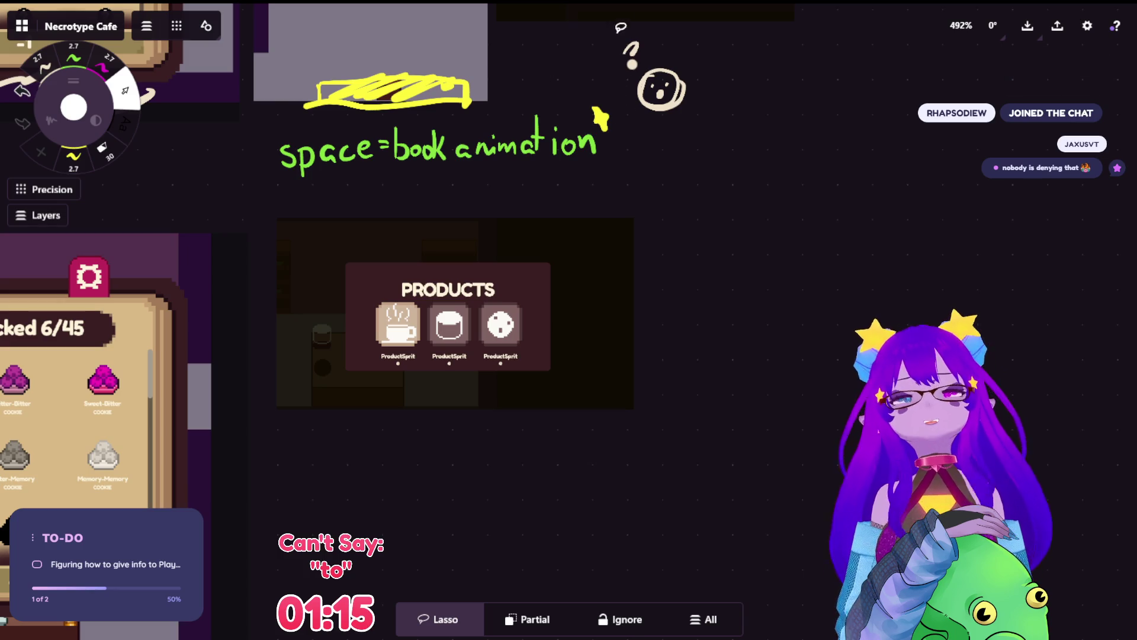
drag(636, 1, 720, 3)
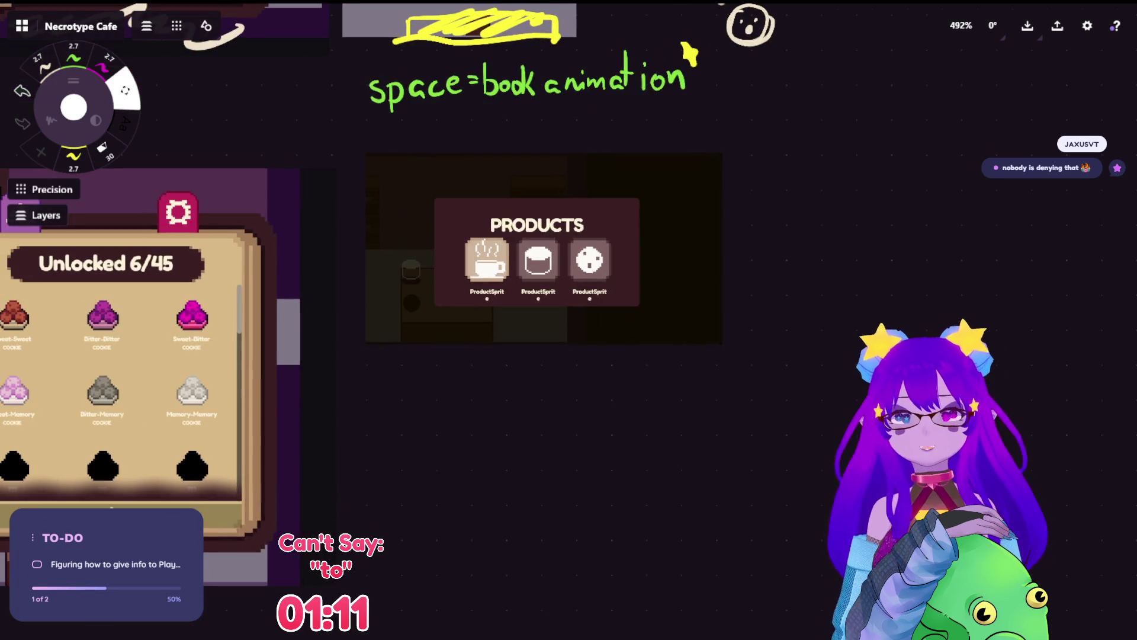
key(s)
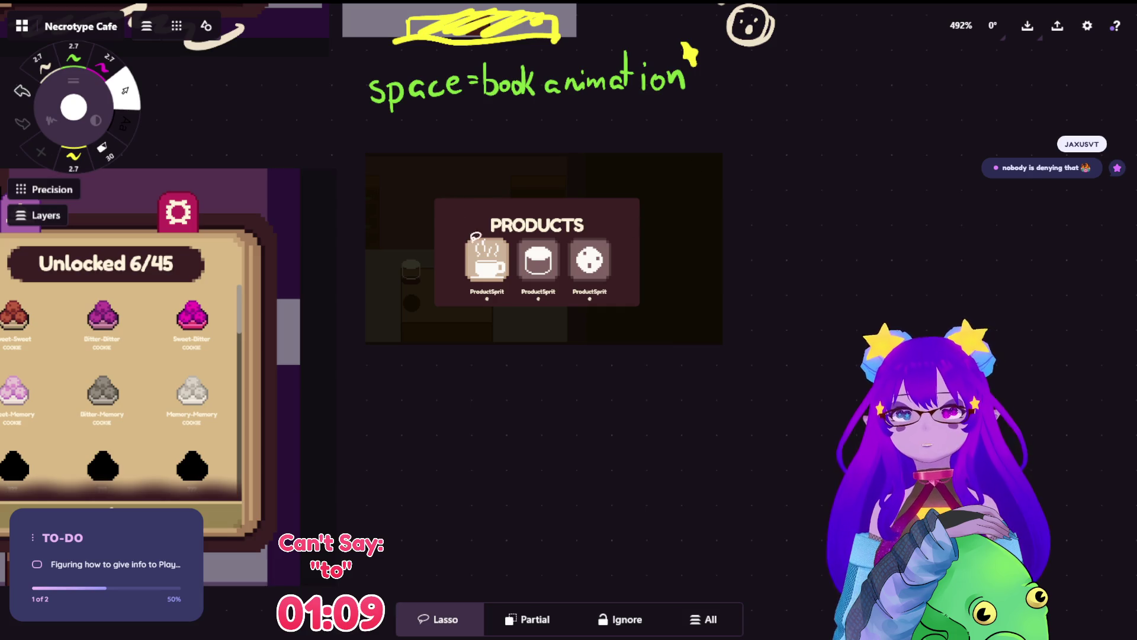
key(p)
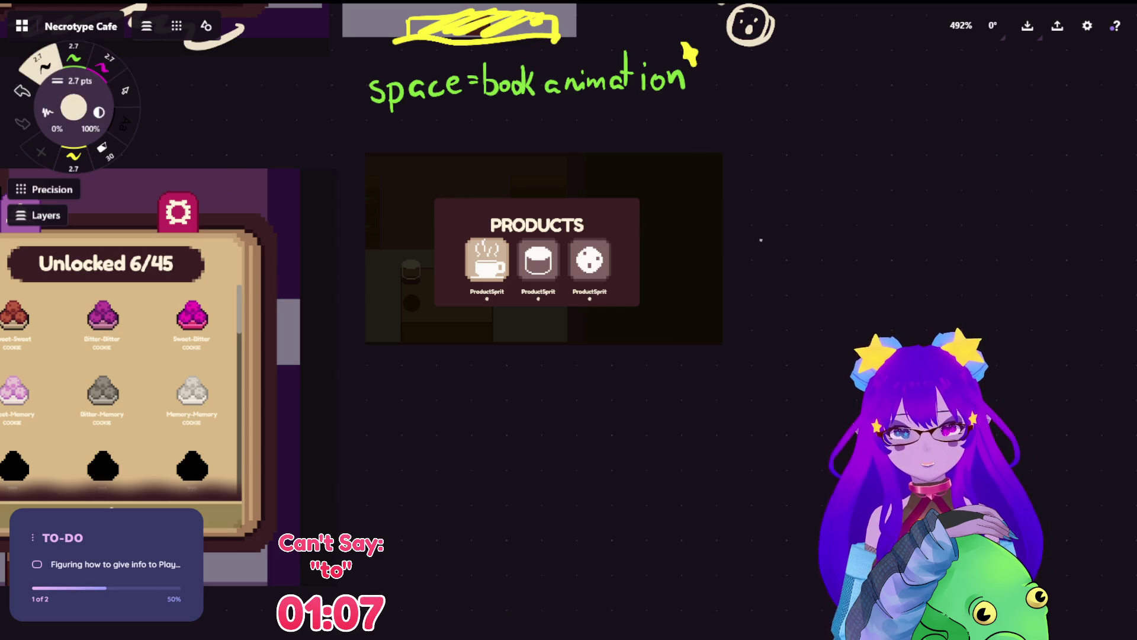
mouse_move(739, 233)
mouse_down()
mouse_move(754, 239)
mouse_move(742, 247)
mouse_move(791, 214)
mouse_move(769, 238)
mouse_move(801, 243)
mouse_move(810, 202)
mouse_up()
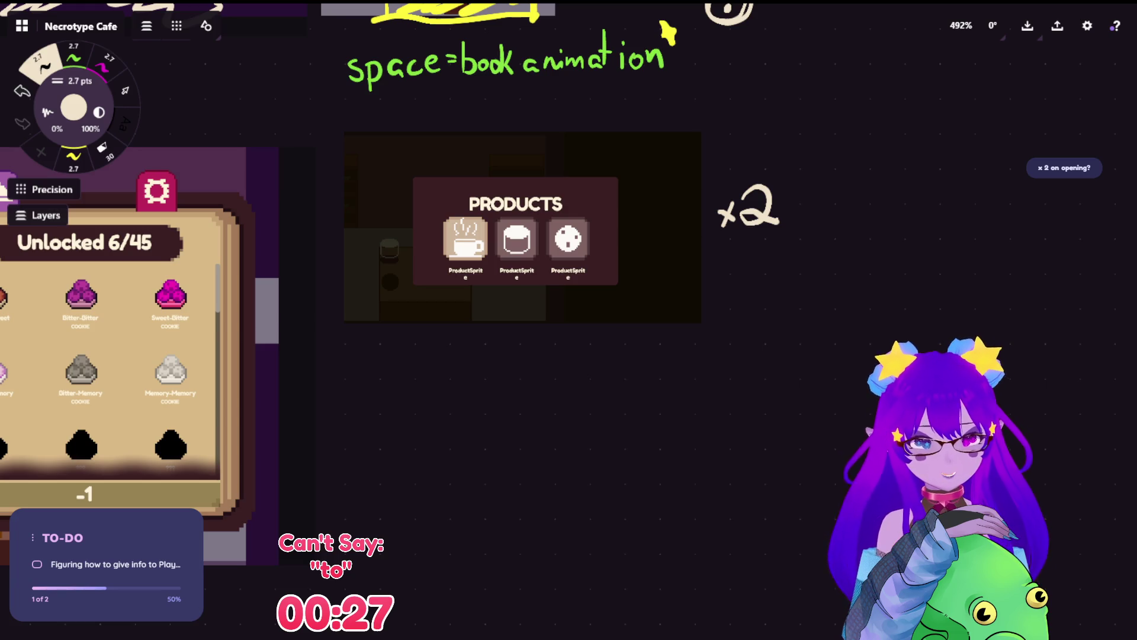
Step: Zoom out to view the finished x2 note beside the PRODUCTS panel
scroll(499, 211, down, 5)
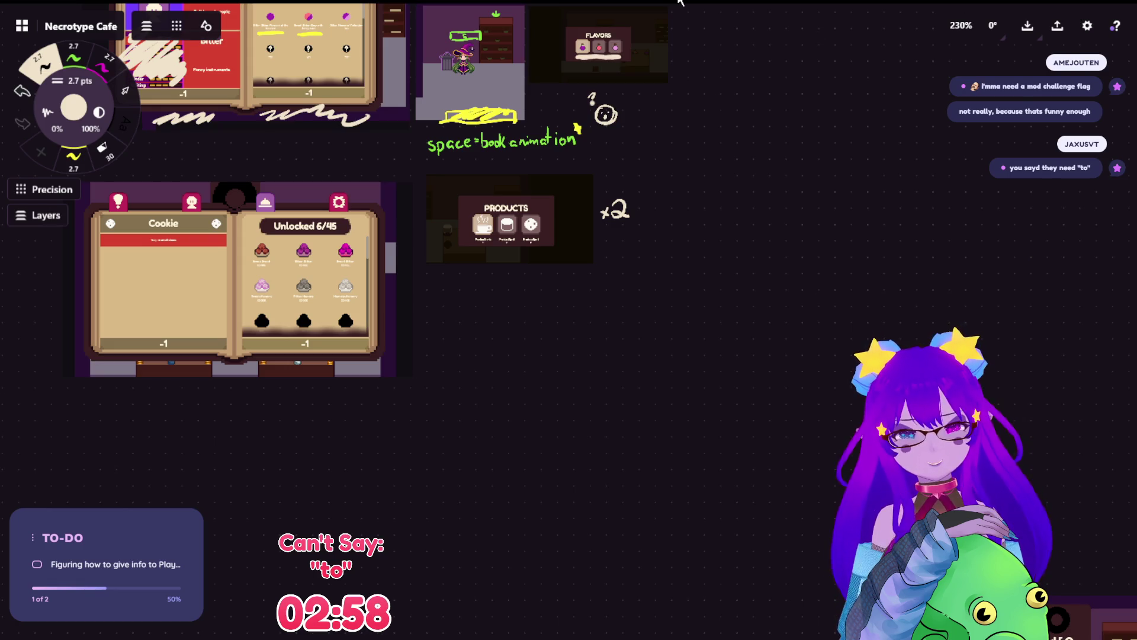
scroll(653, 325, up, 3)
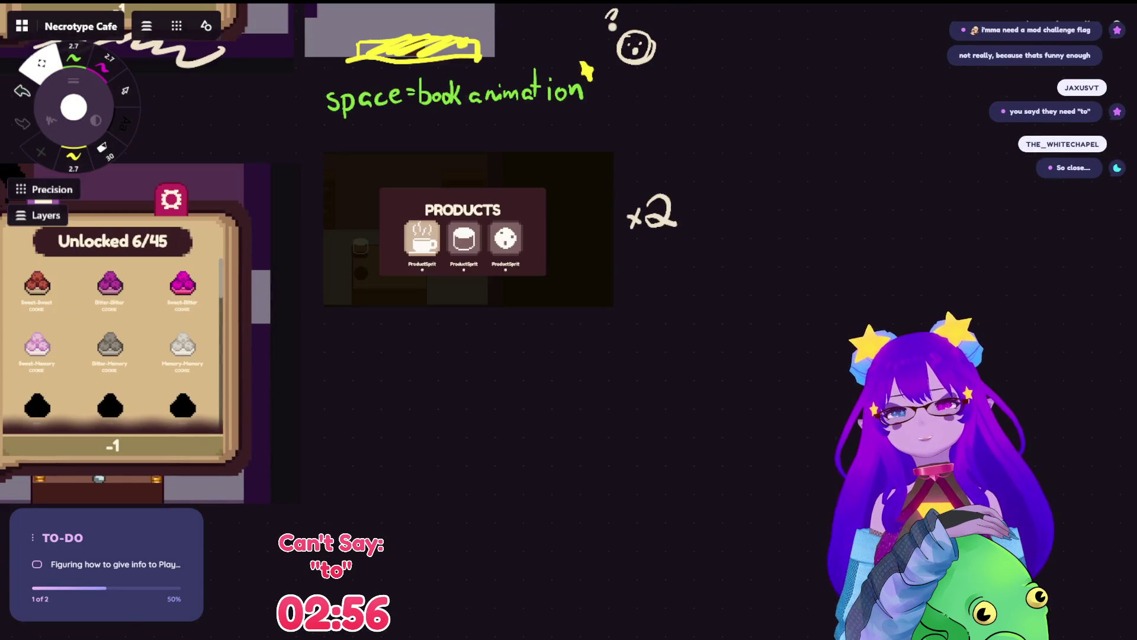
Step: Select the pen and zoom in close on the Flavors screenshot with its three potion icons
scroll(612, 213, up, 1)
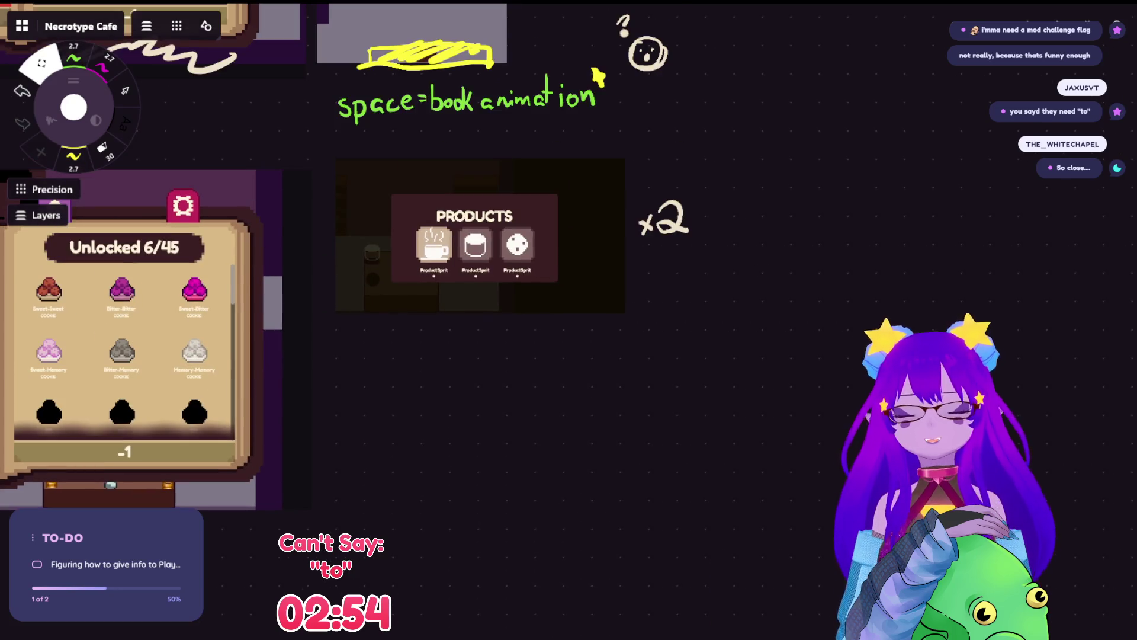
click(43, 64)
drag(474, 237, 434, 249)
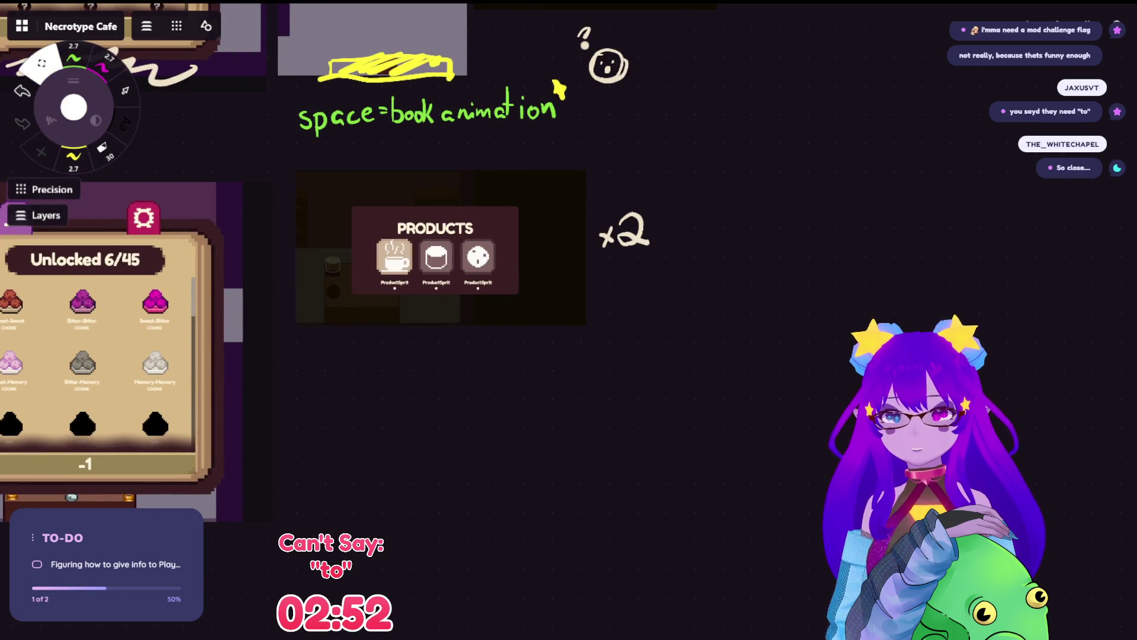
scroll(296, 320, up, 4)
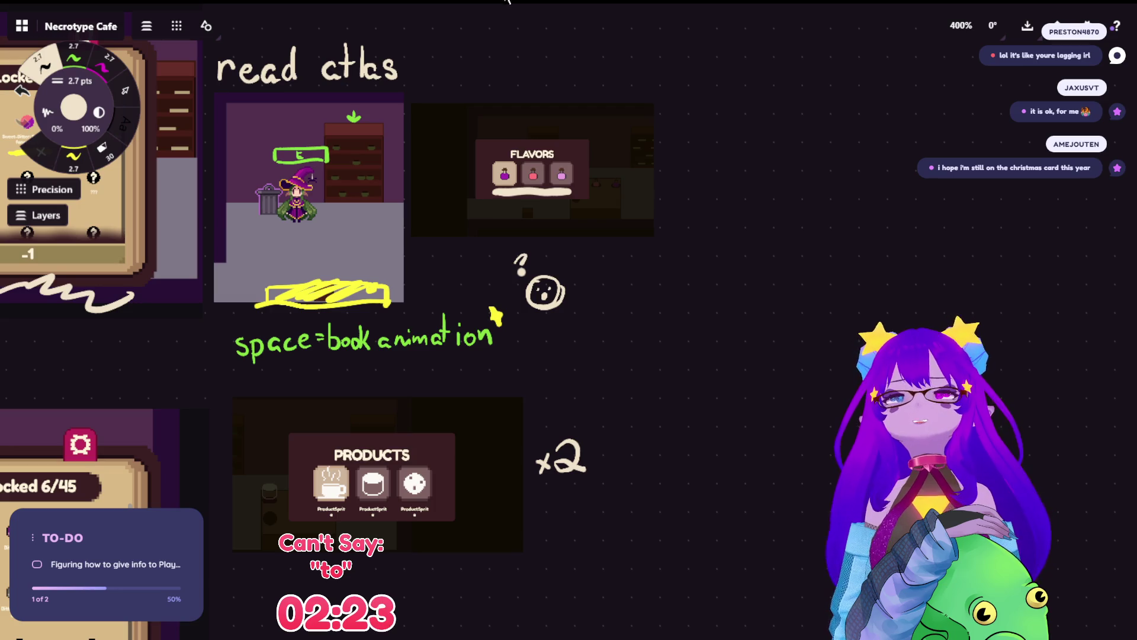
scroll(670, 130, up, 2)
scroll(670, 130, up, 3)
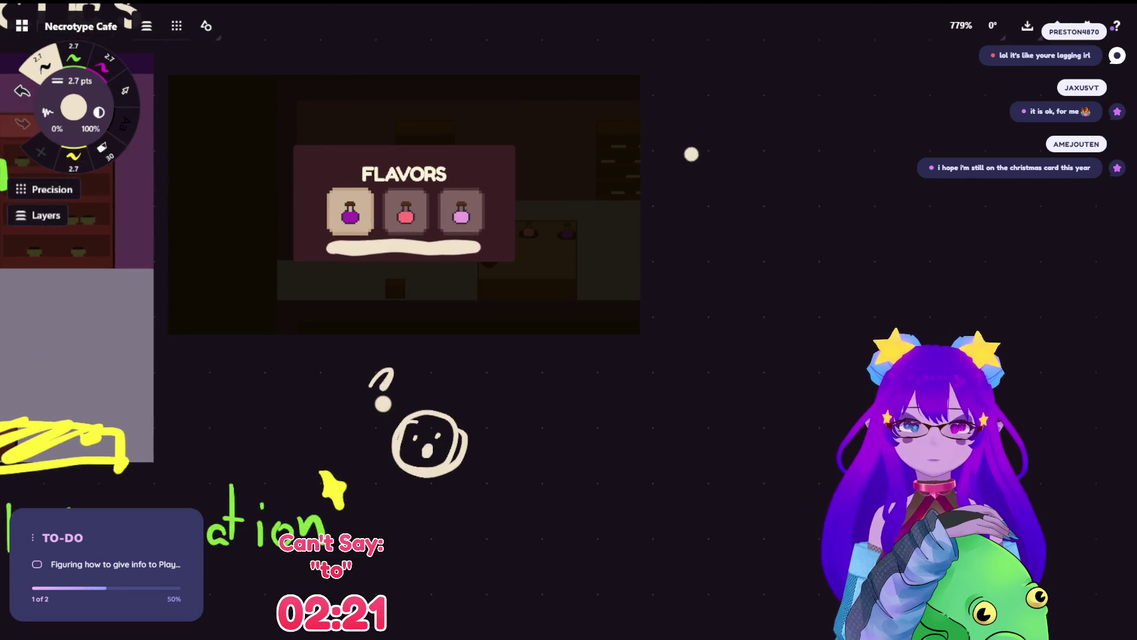
scroll(691, 154, down, 5)
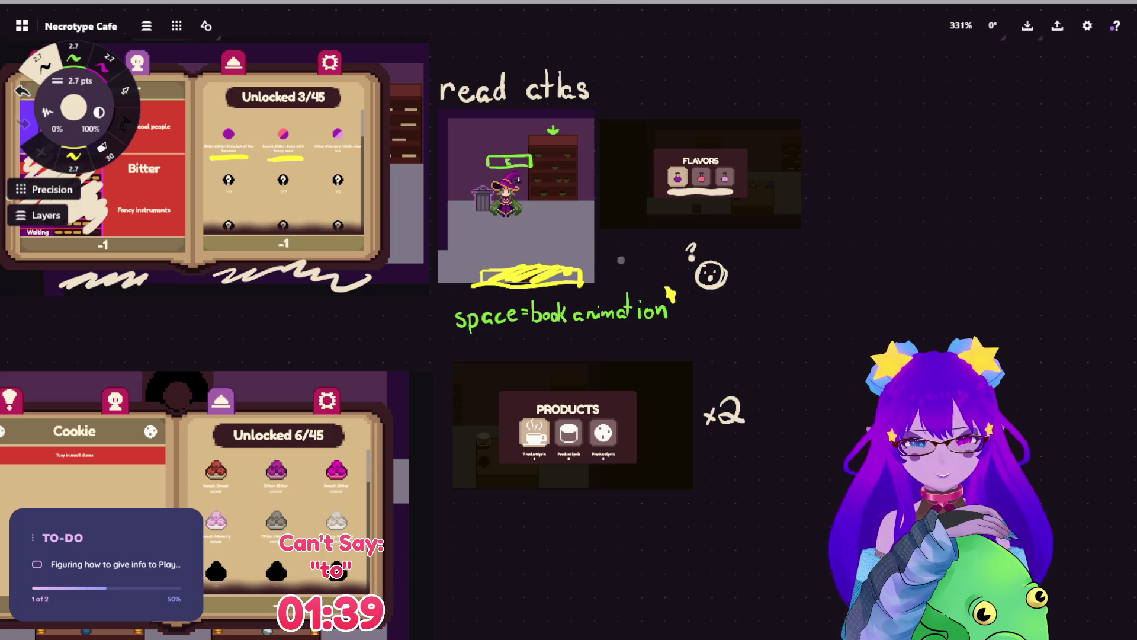
scroll(776, 120, up, 5)
drag(793, 141, 709, 135)
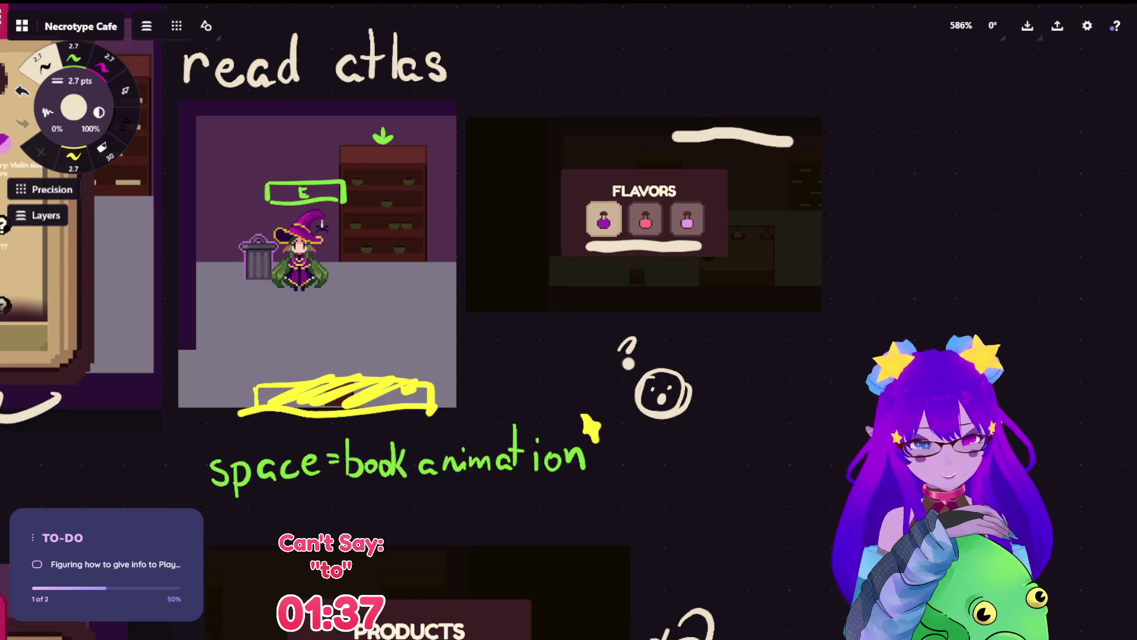
key(ctrl+z)
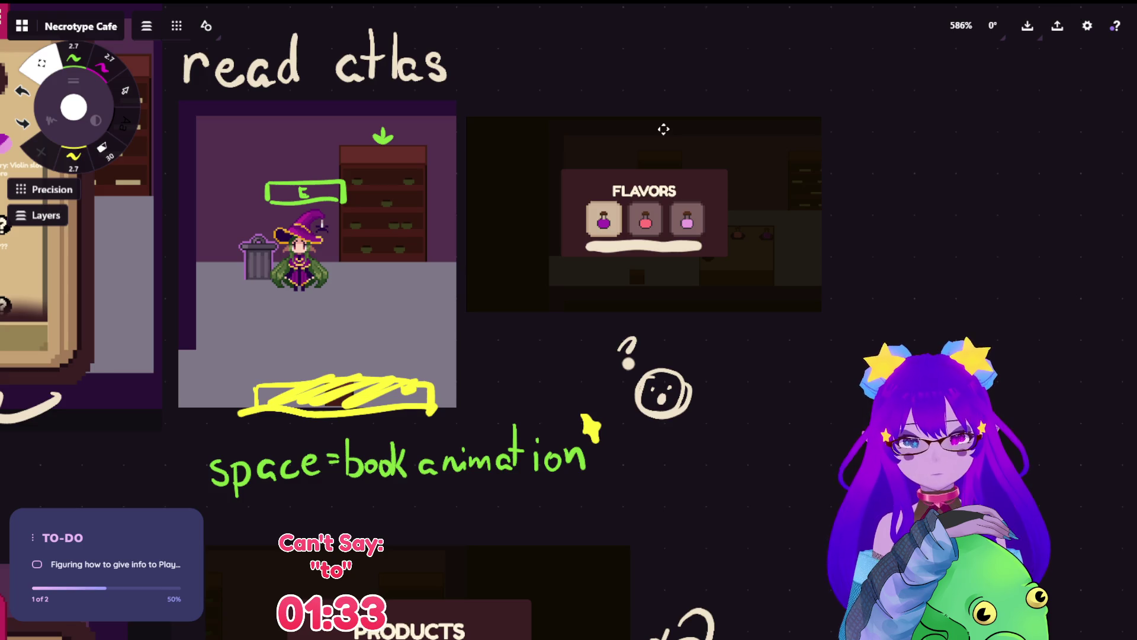
key(Escape)
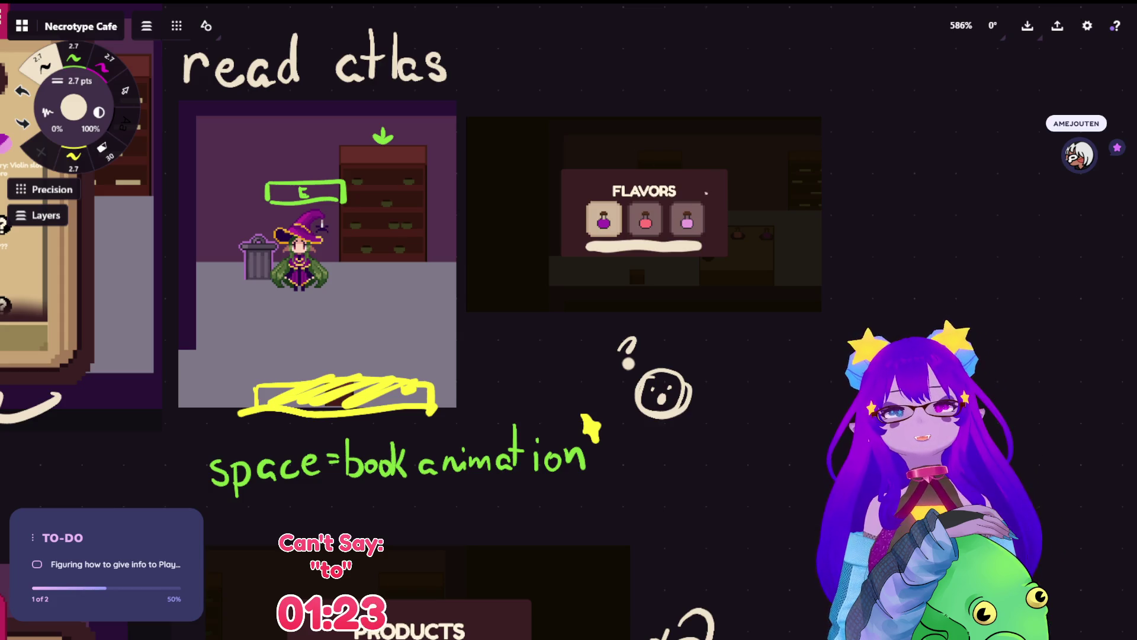
drag(709, 187, 719, 200)
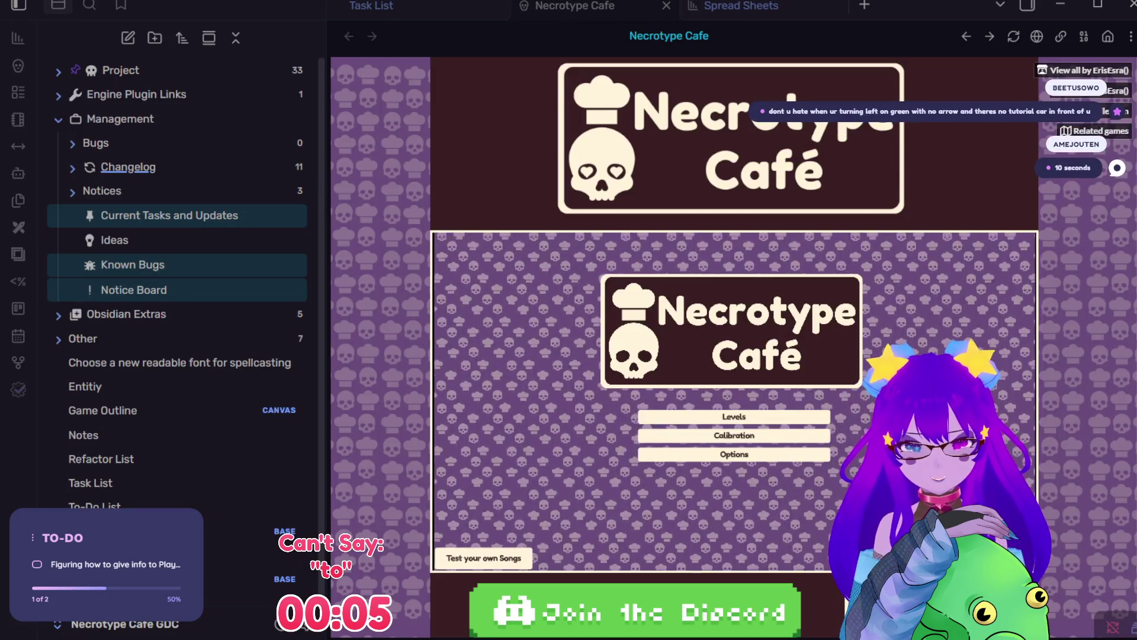
Step: Launch tutorial level 0 from the Levels menu and walk the witch toward the arriving customer
click(820, 416)
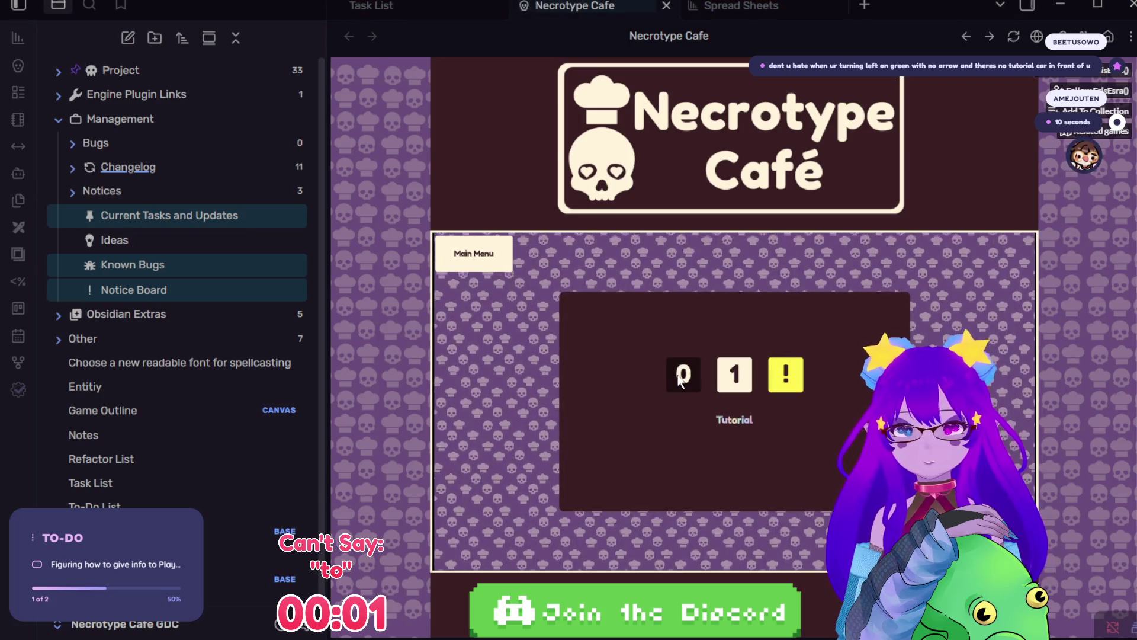
click(679, 377)
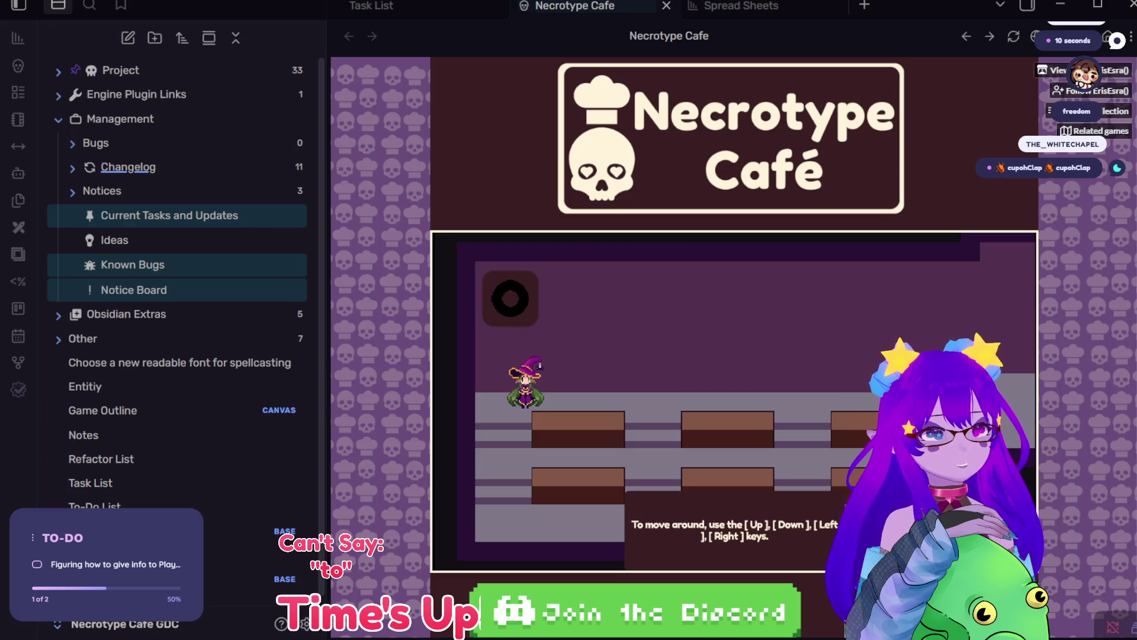
key(alt+Tab)
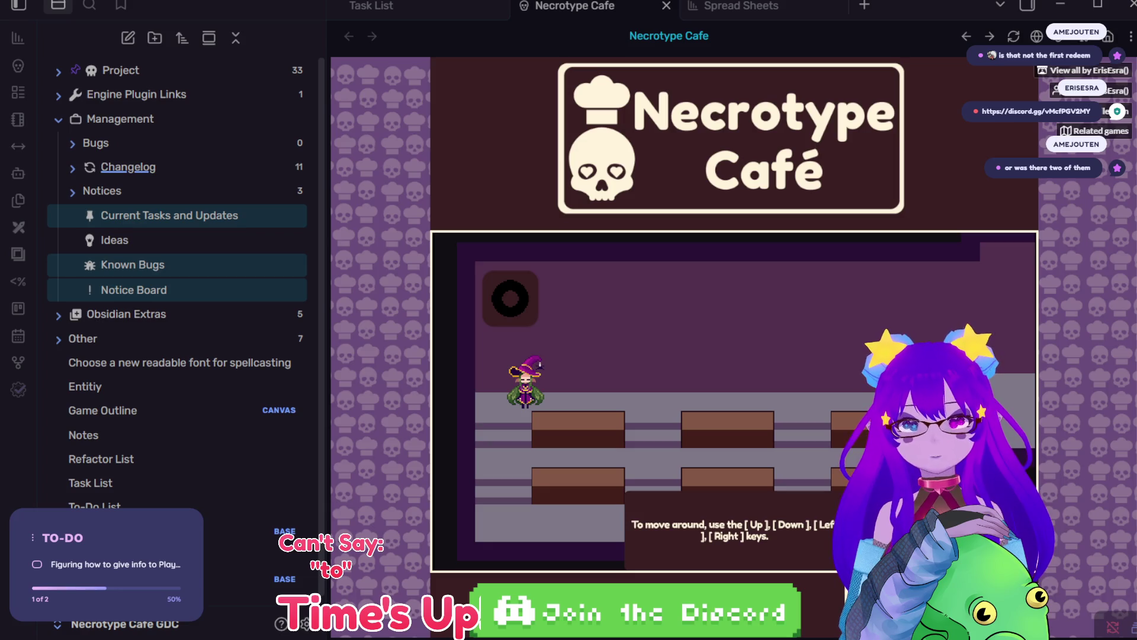
key(Right)
Step: Take the Sweet-Bitter-Cake order, check it in the spellbook, and walk into the kitchen
key(Left)
key(Right)
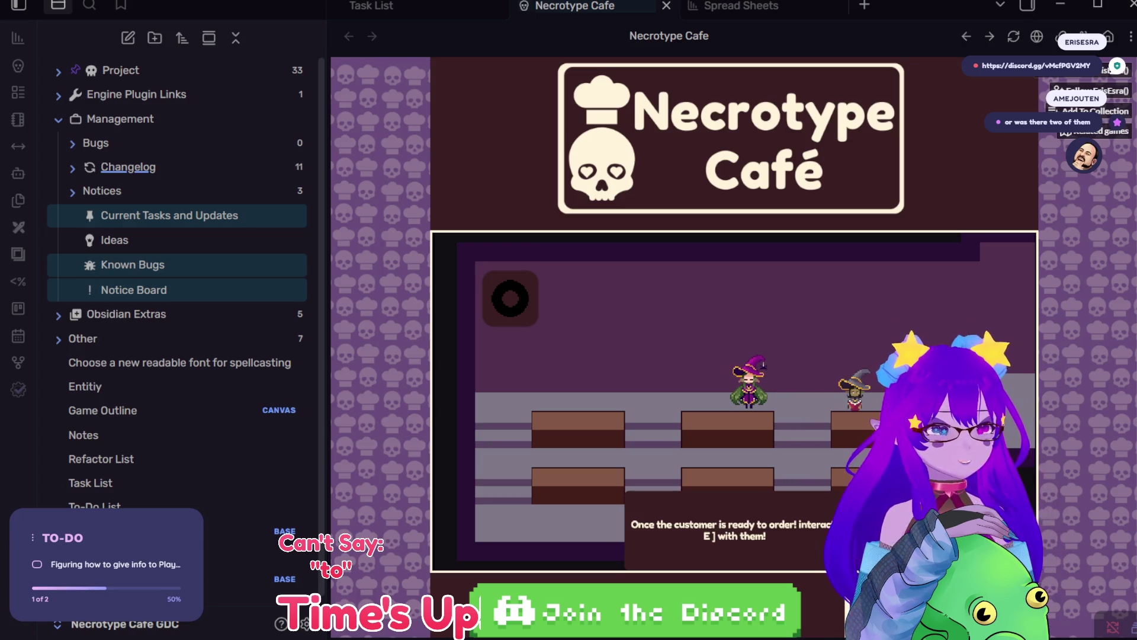
key(Right)
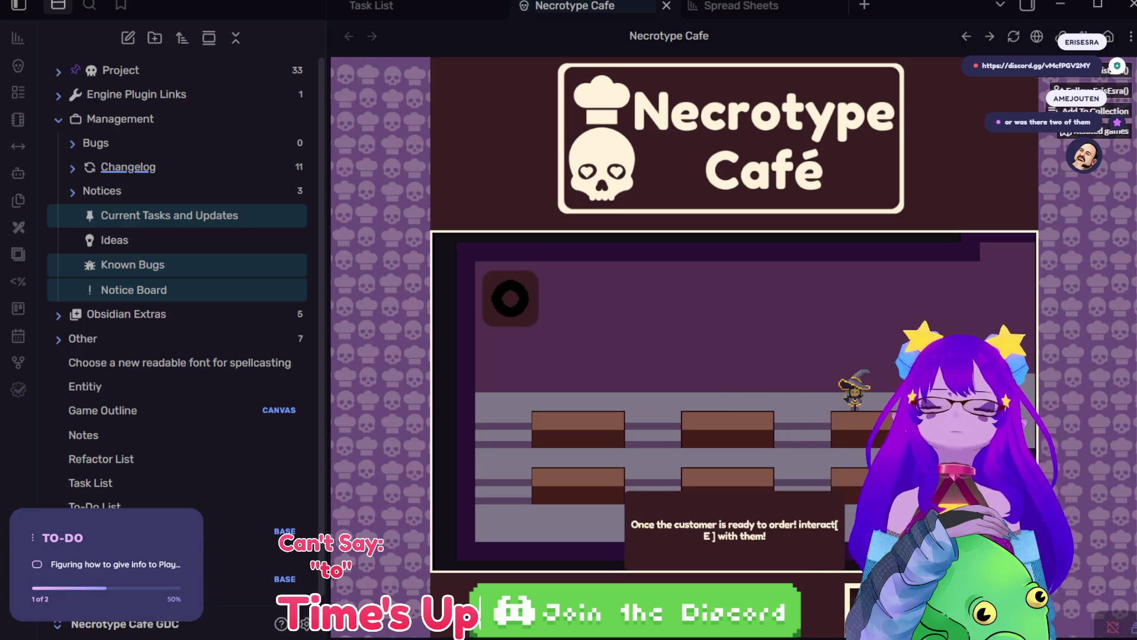
key(e)
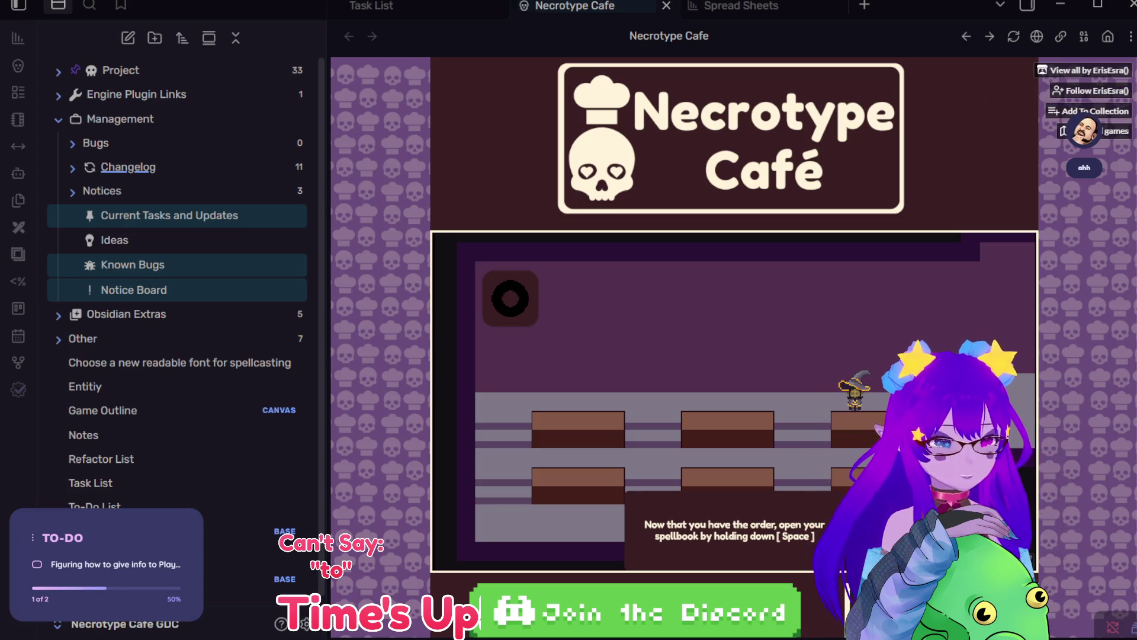
key(space)
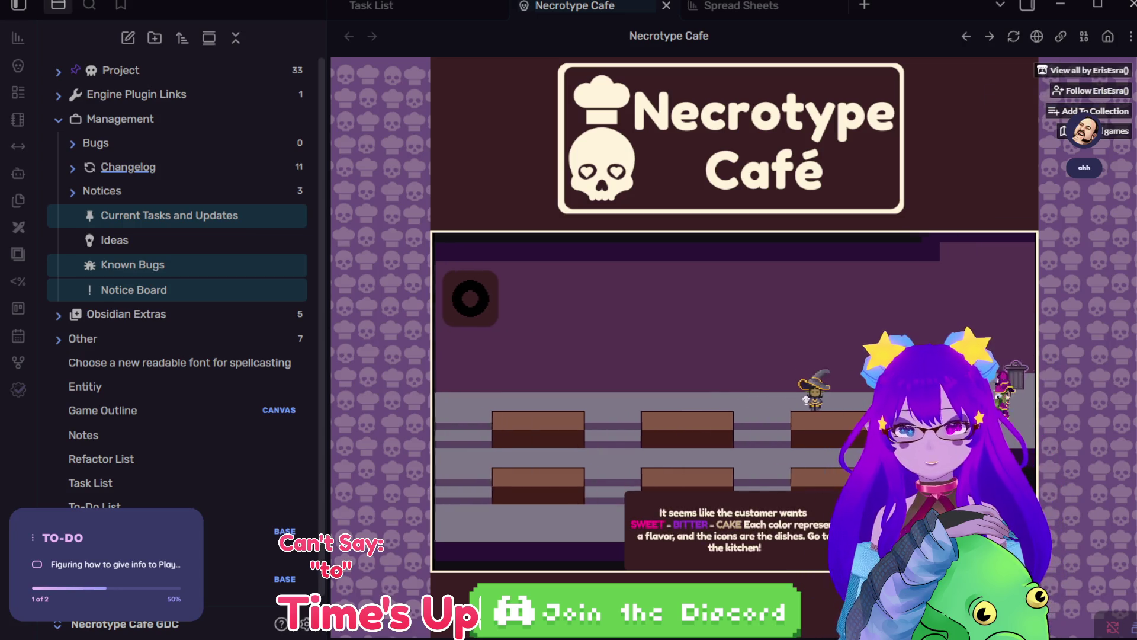
key(d)
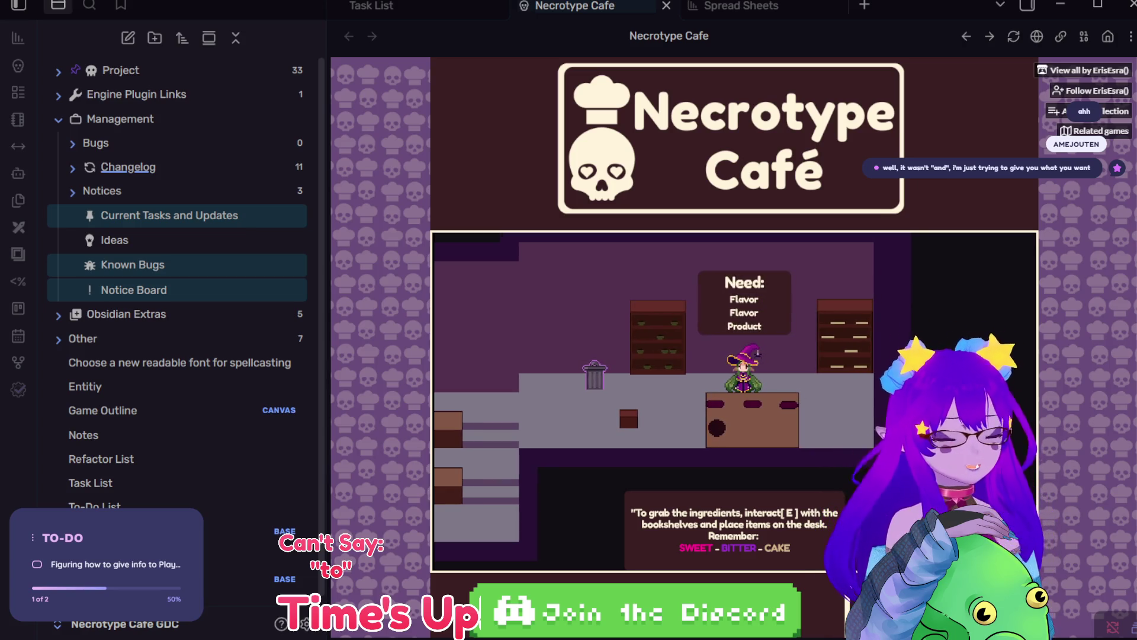
key(a)
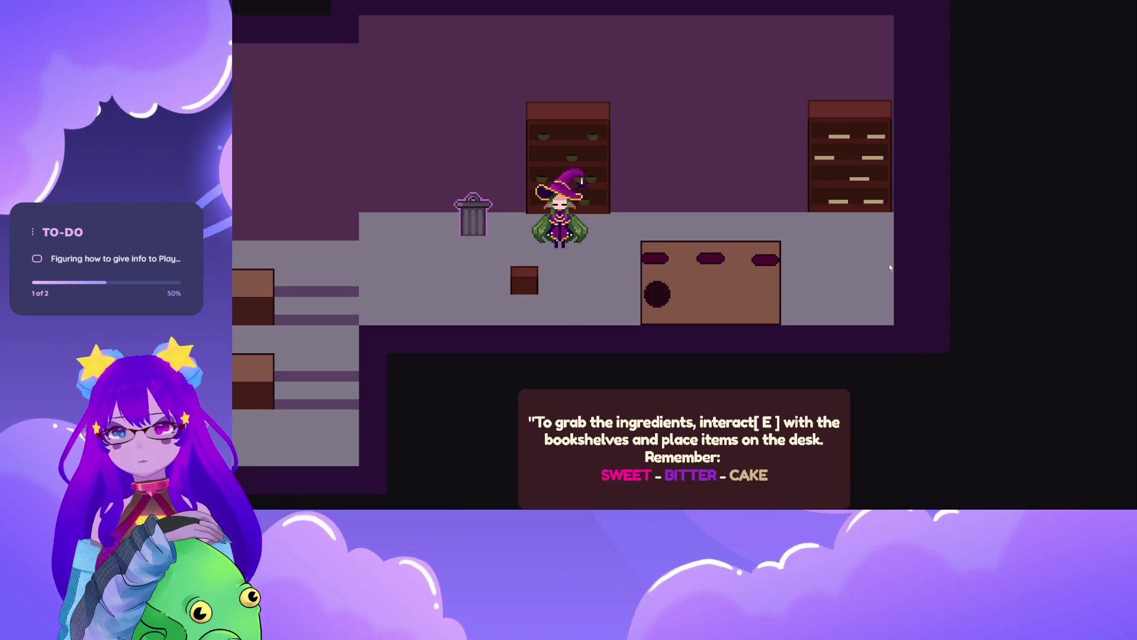
Step: Choose a Sweet potion at the flavor bookshelf and place it on the desk
key(w)
key(d)
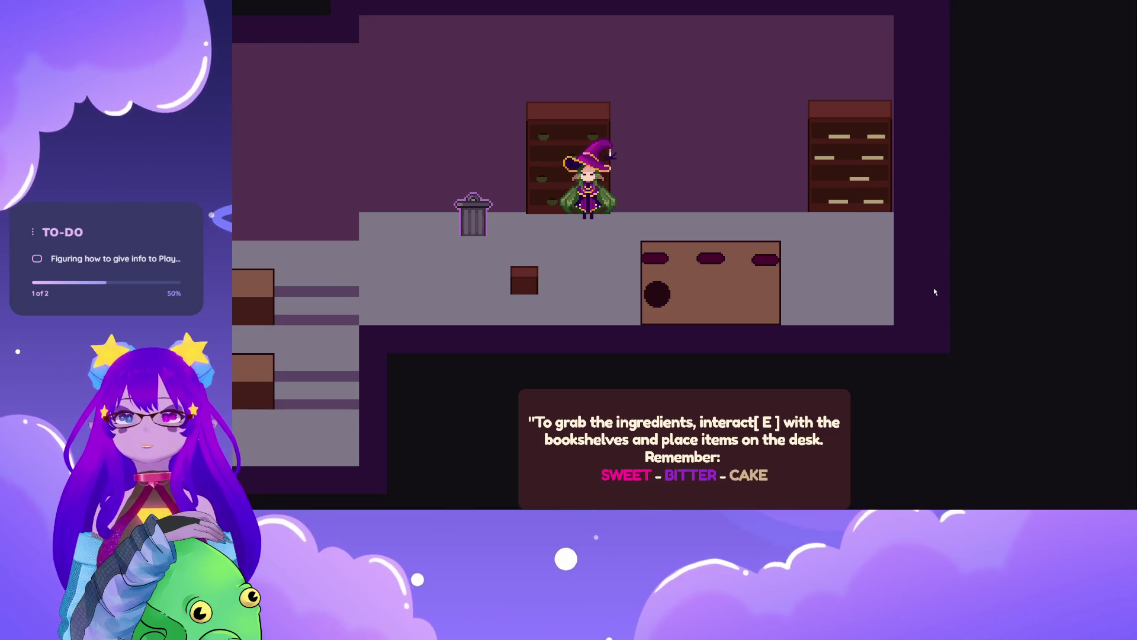
key(e)
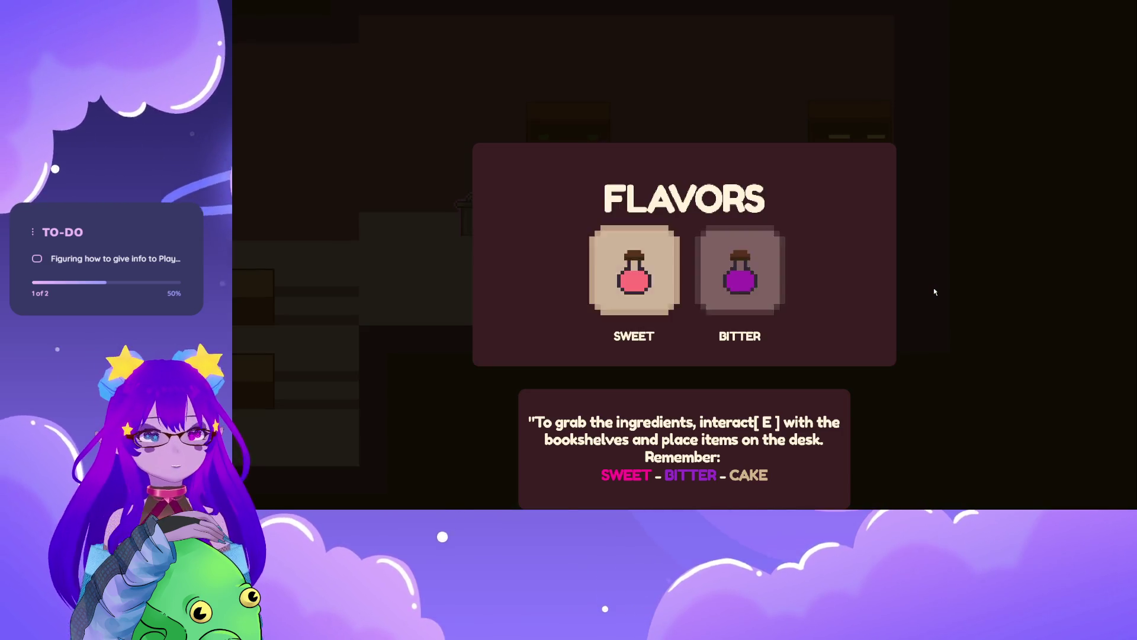
key(d)
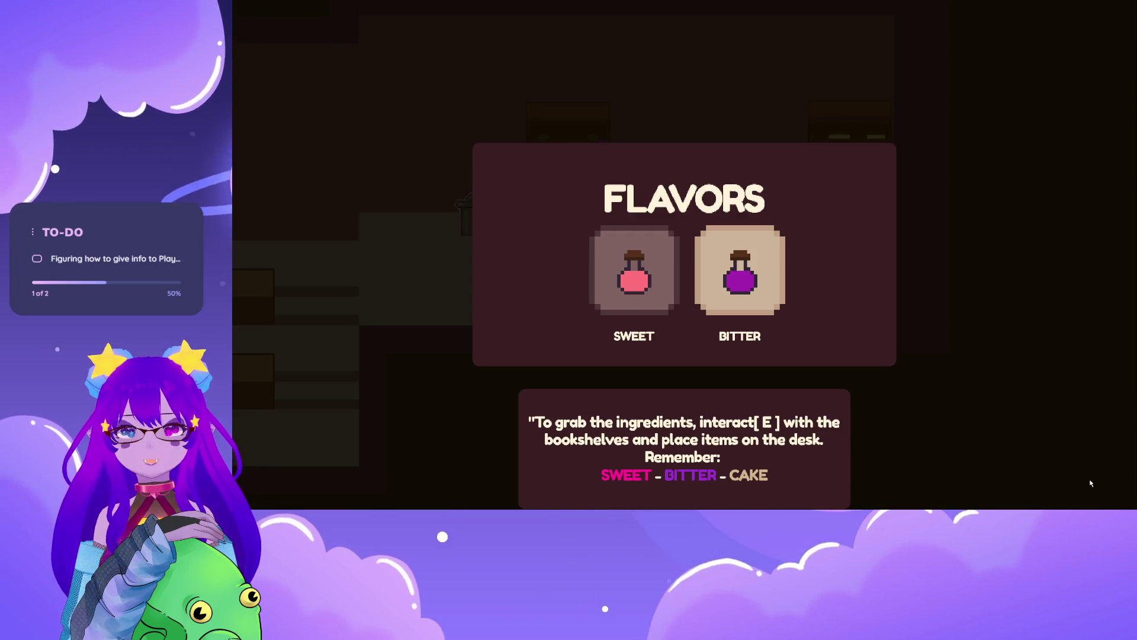
key(a)
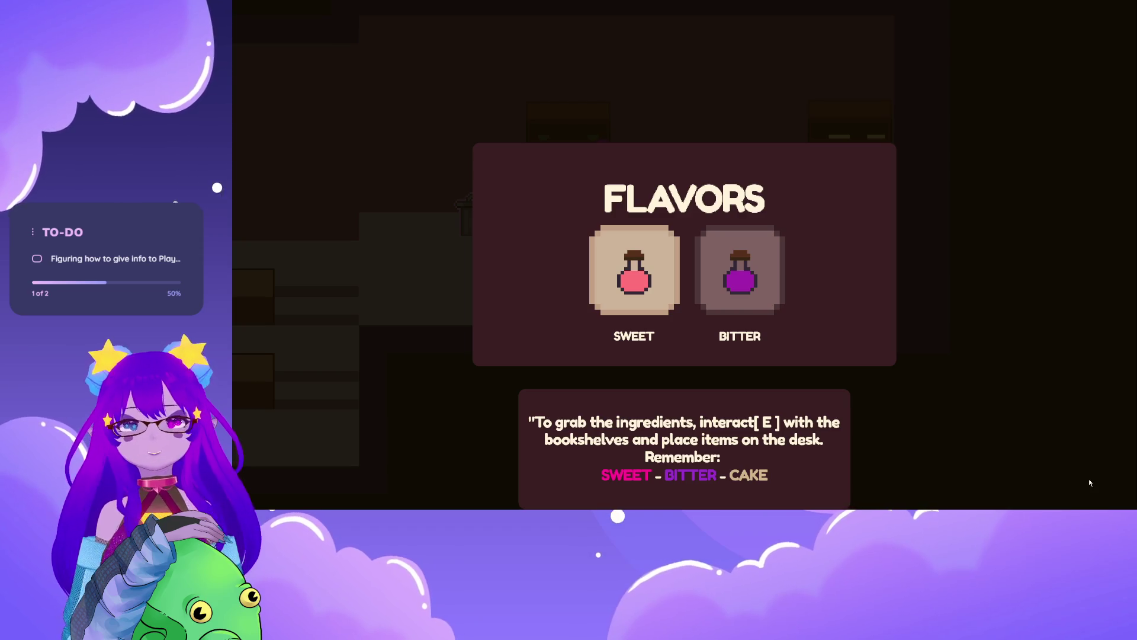
key(e)
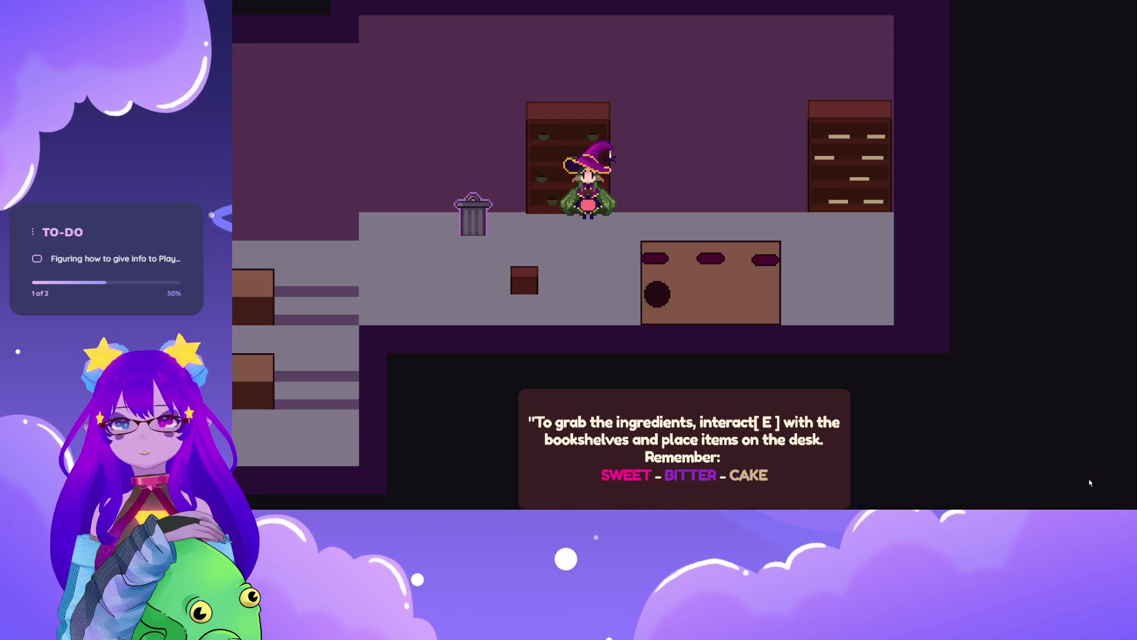
key(d)
key(e)
Step: Fetch another Sweet potion from the shelf and carry it back down to the desk
key(a)
key(e)
key(e)
key(d)
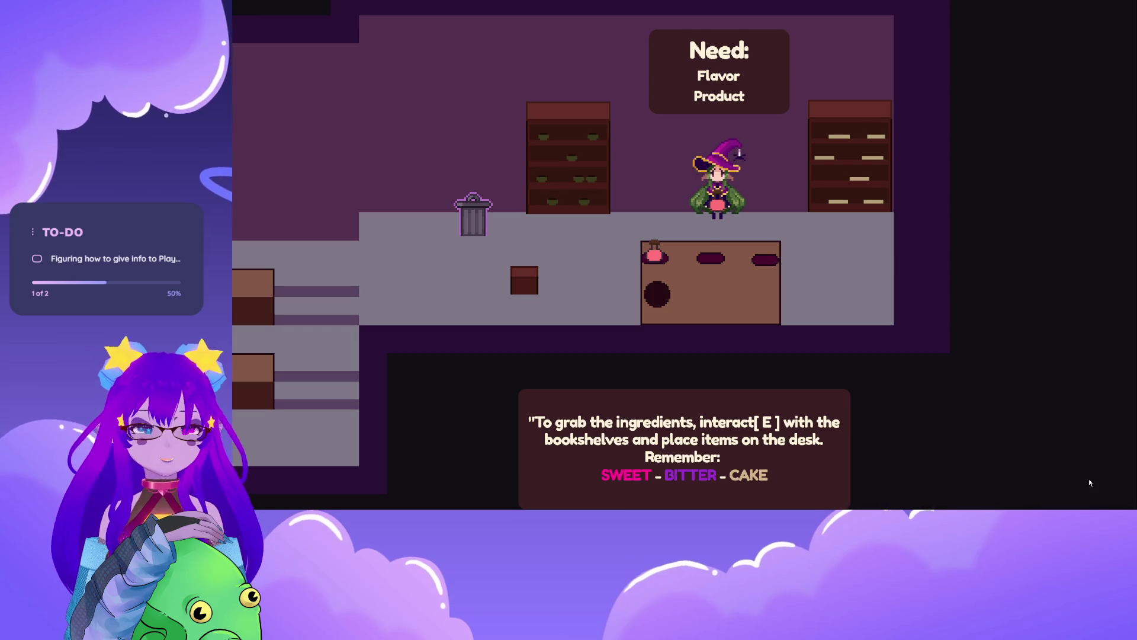
key(s)
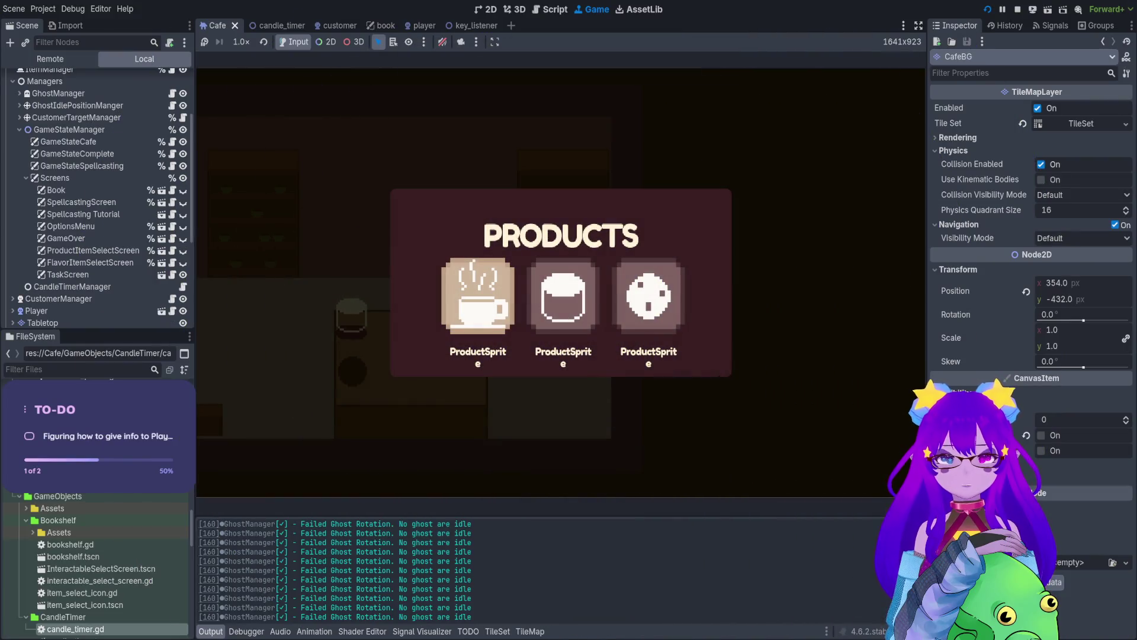
Step: Put the cup product on the desk and take another flavor potion from the shelf
key(Return)
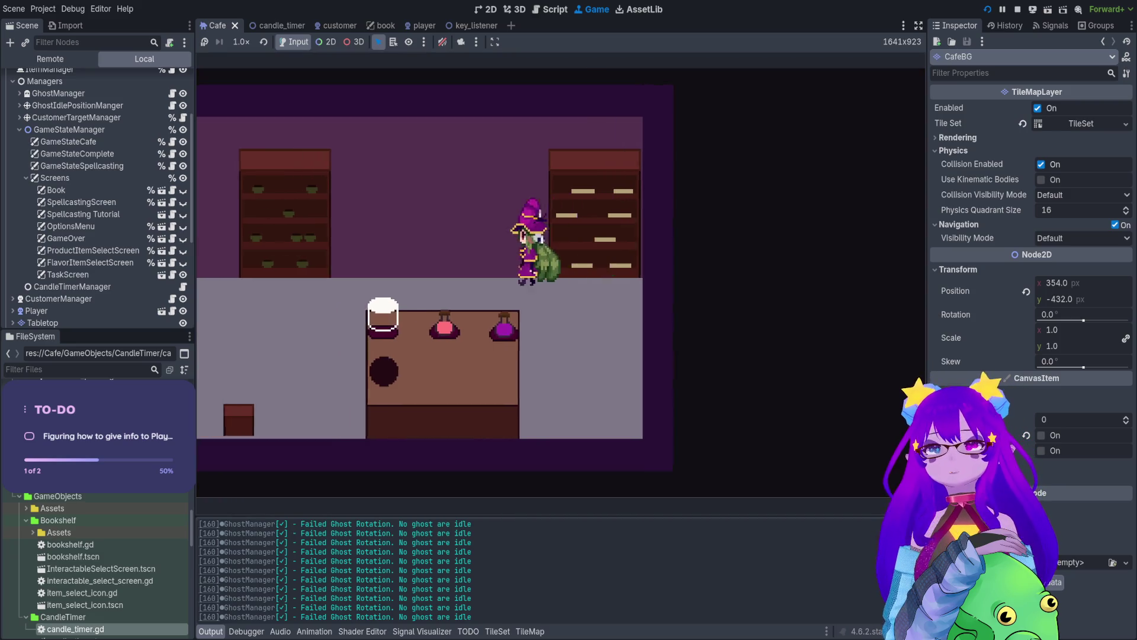
key(a)
key(q)
key(Return)
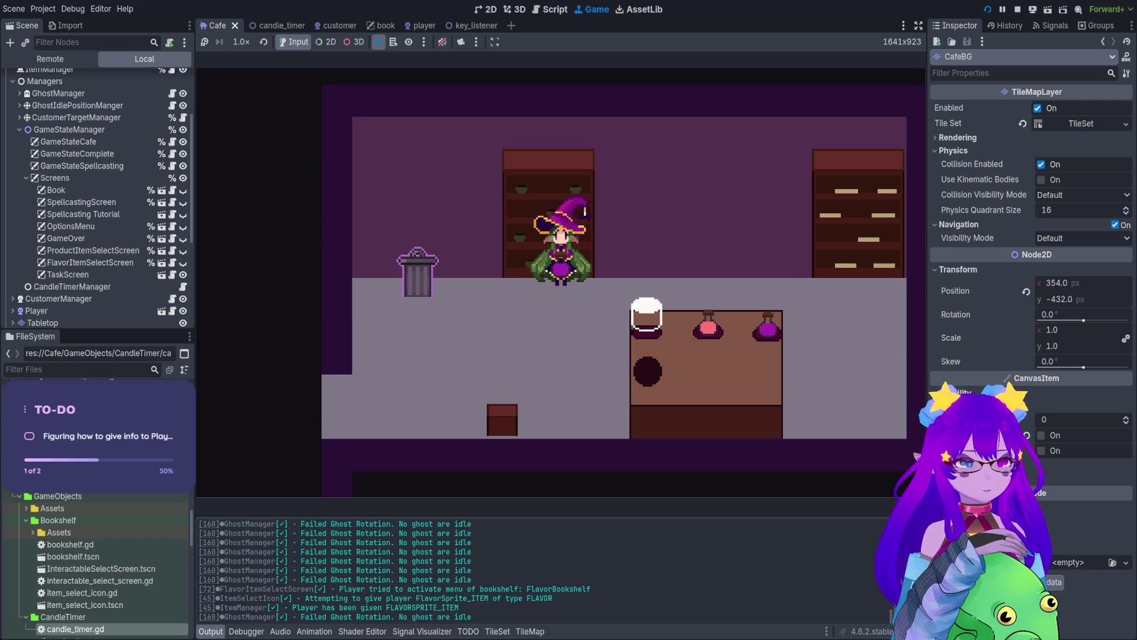
key(alt+Tab)
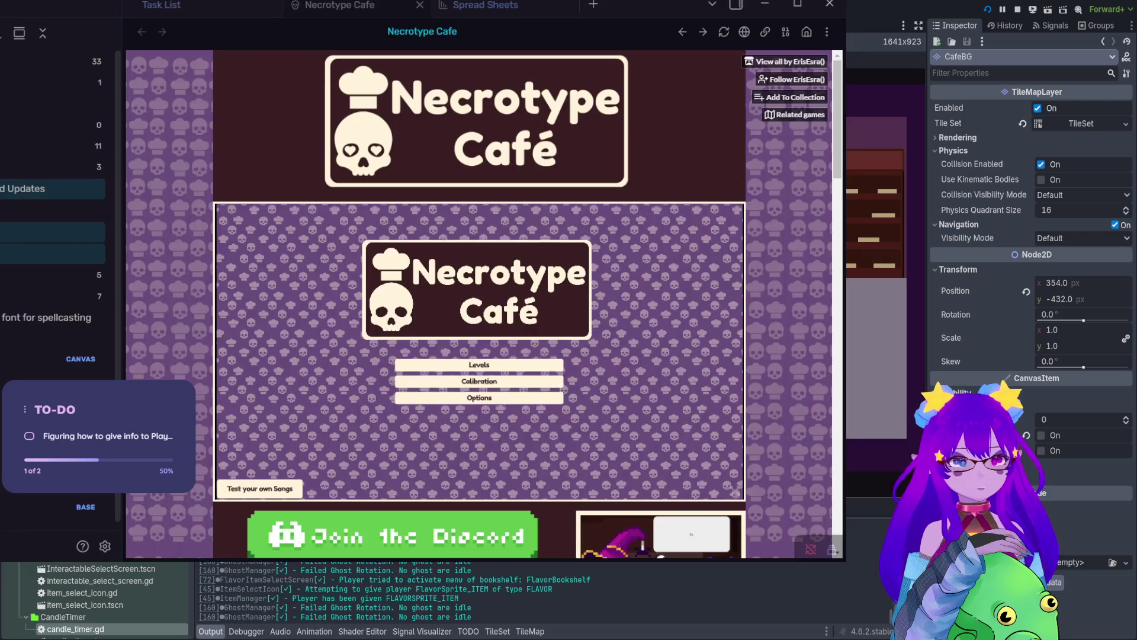
Step: Add a '## BUGS' heading and move the Tutorial desk-placement note under it as a task
key(ctrl+shift+Tab)
scroll(367, 195, down, 5)
scroll(380, 210, up, 2)
scroll(380, 210, up, 5)
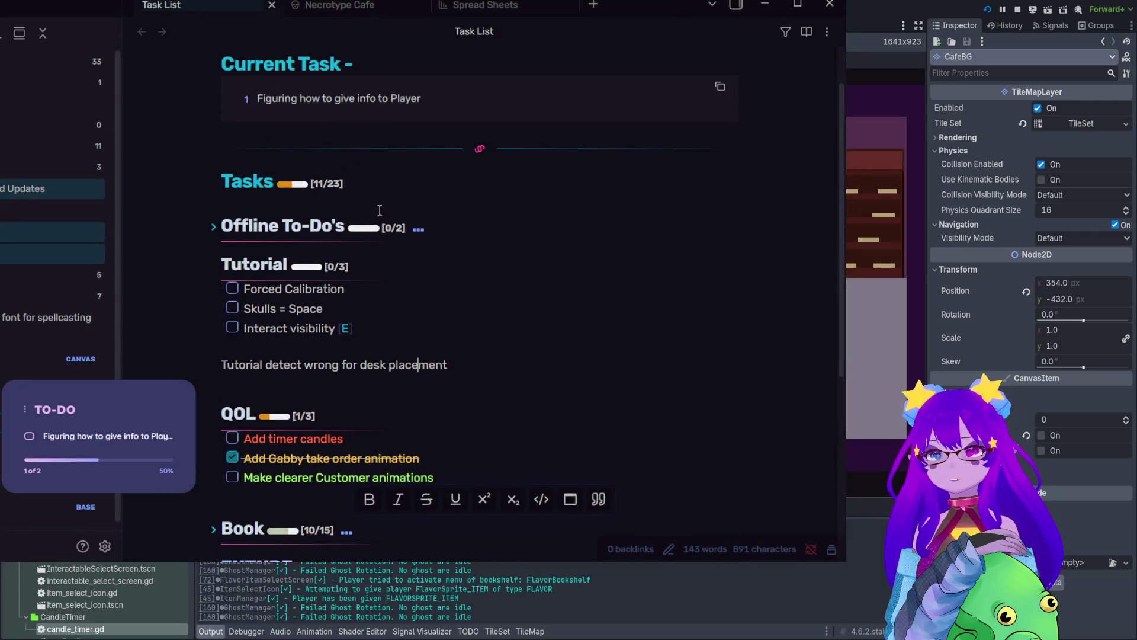
scroll(283, 328, down, 2)
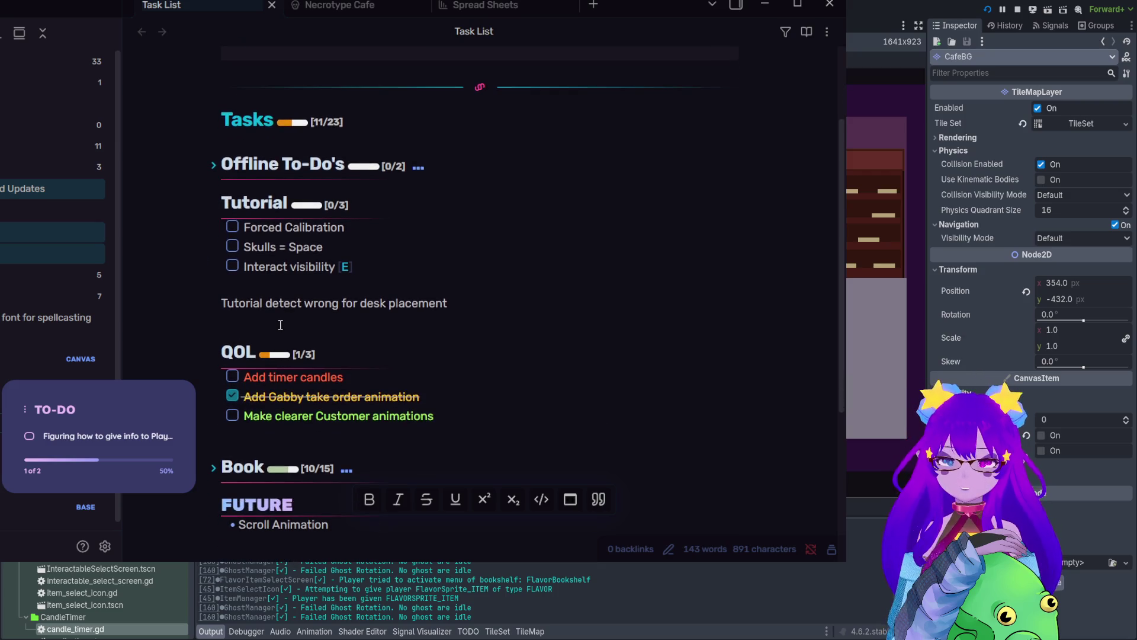
click(281, 325)
key(Return)
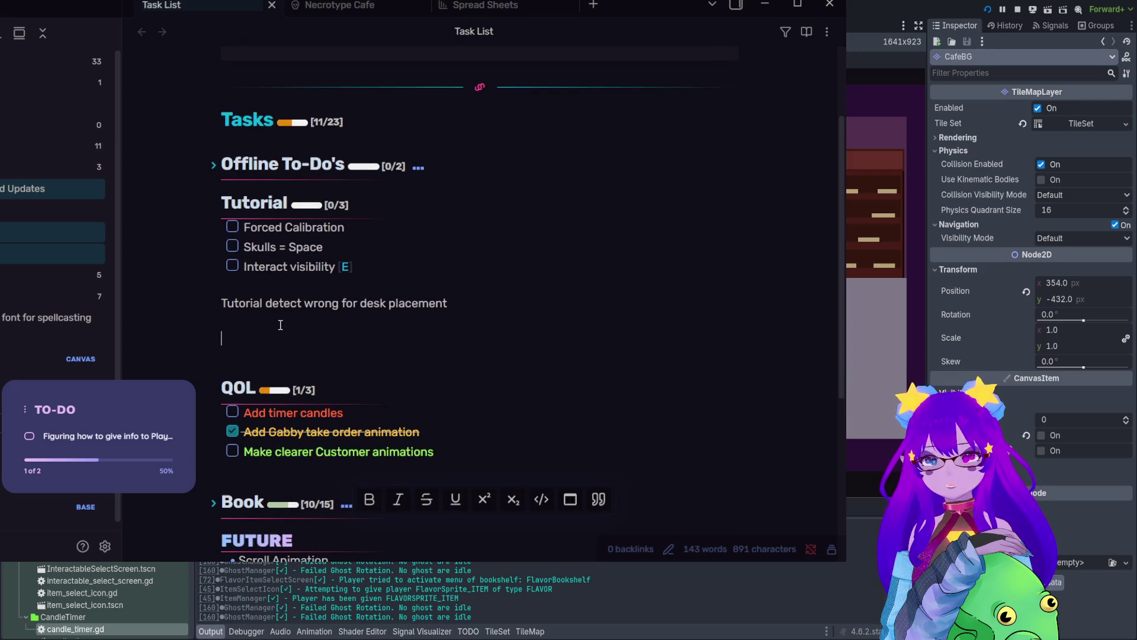
text(## BUGS)
key(Return)
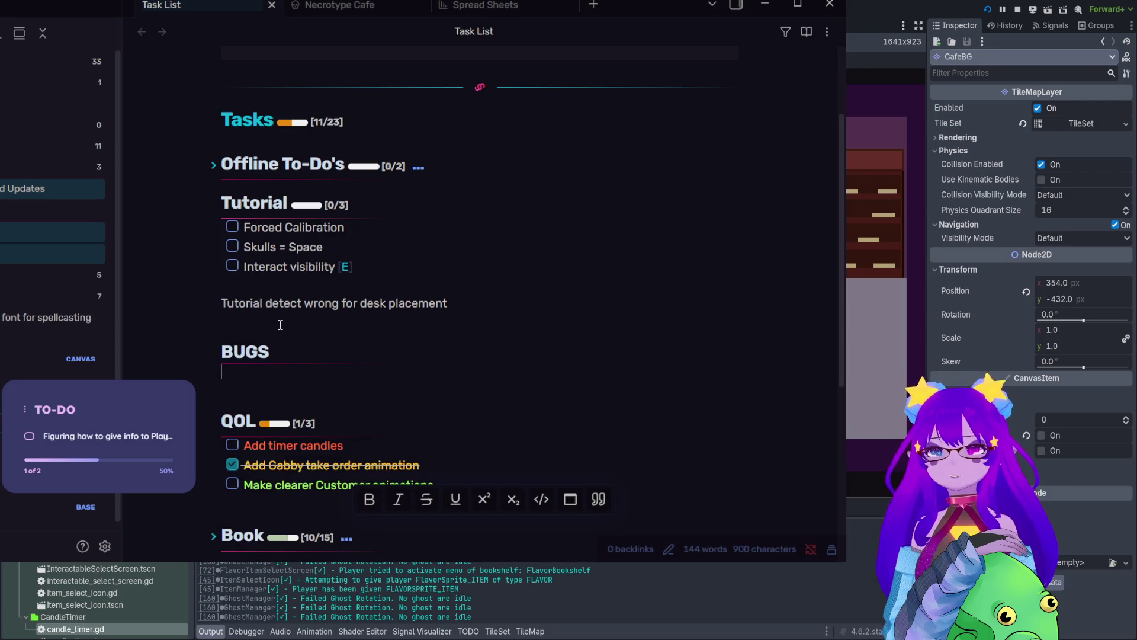
text(- [)
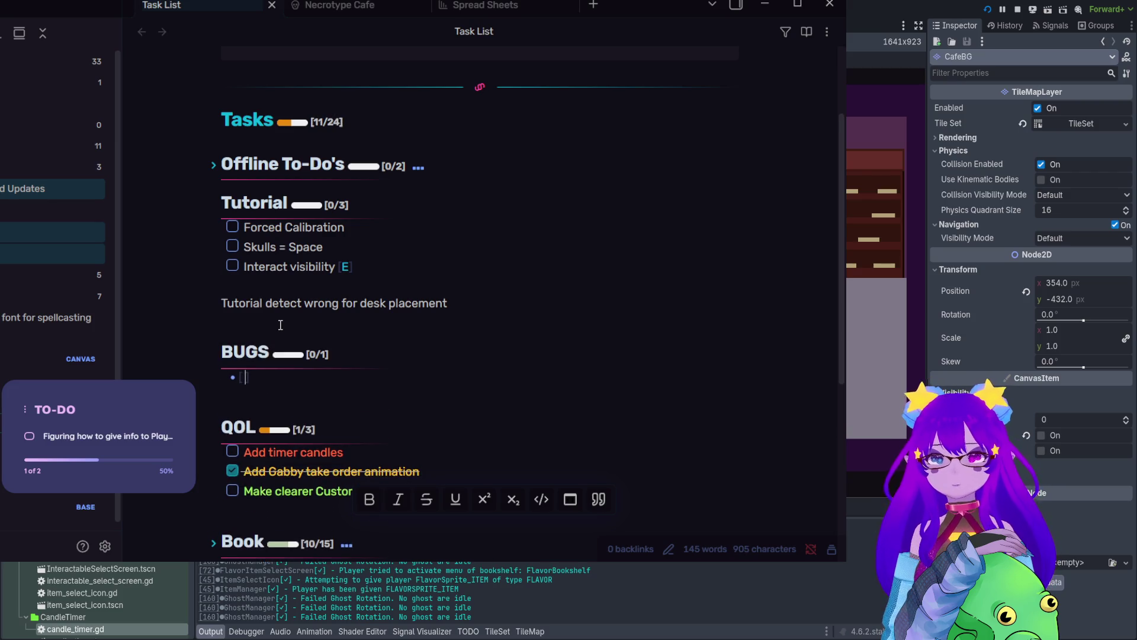
drag(489, 295, 256, 304)
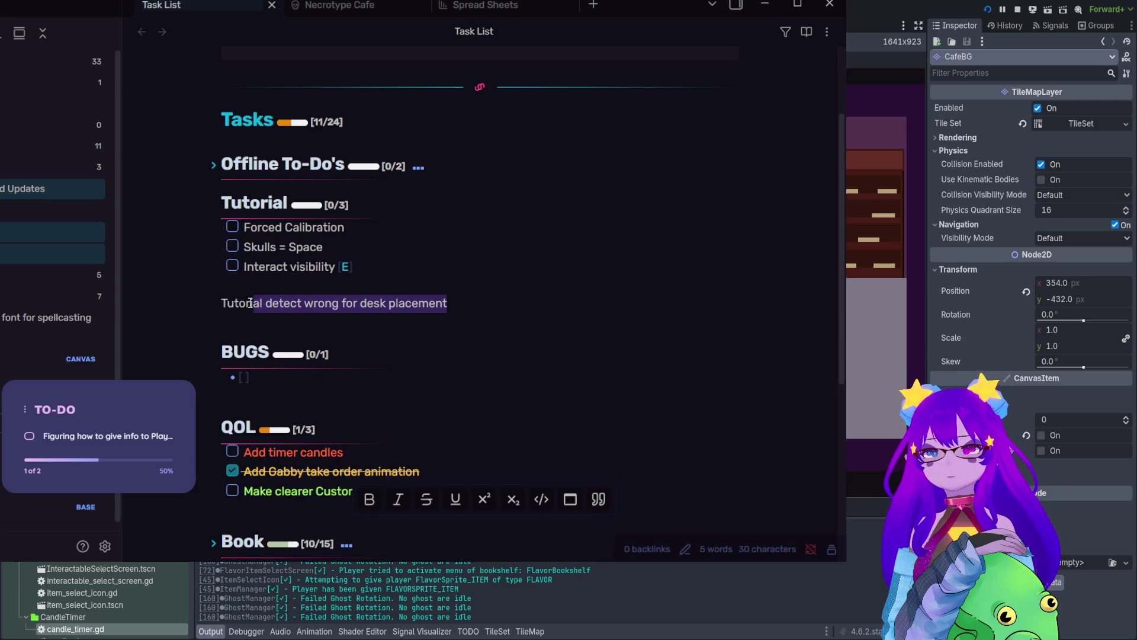
key(ctrl+x)
key(ctrl+v)
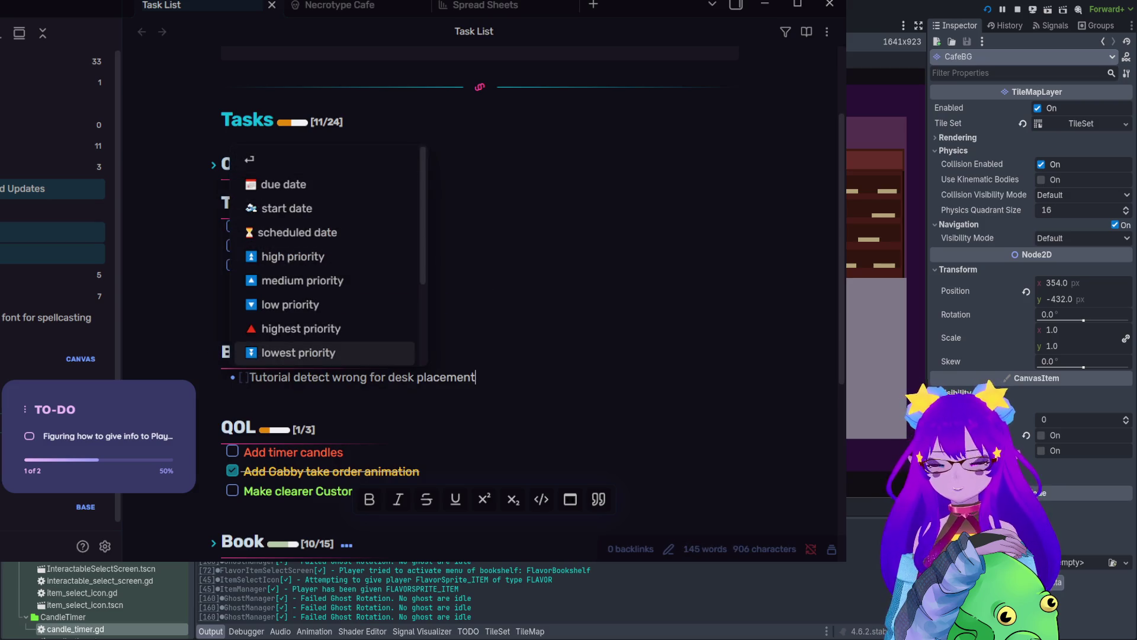
key(Escape)
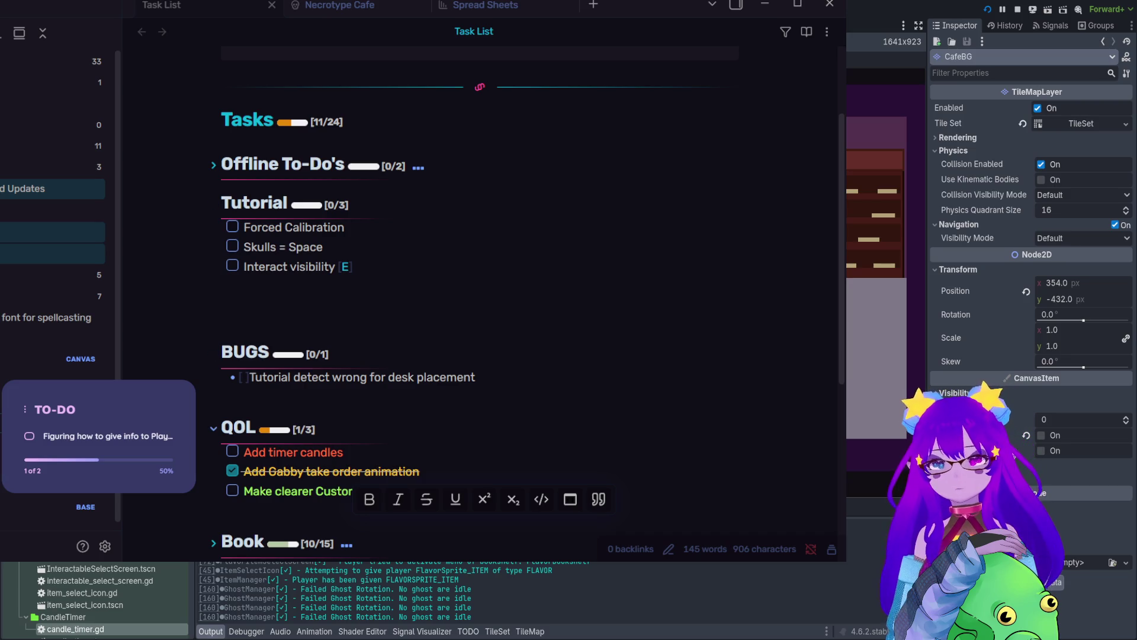
click(476, 383)
Step: Add the task 'Press space for select when open the menu' below the bug
key(Return)
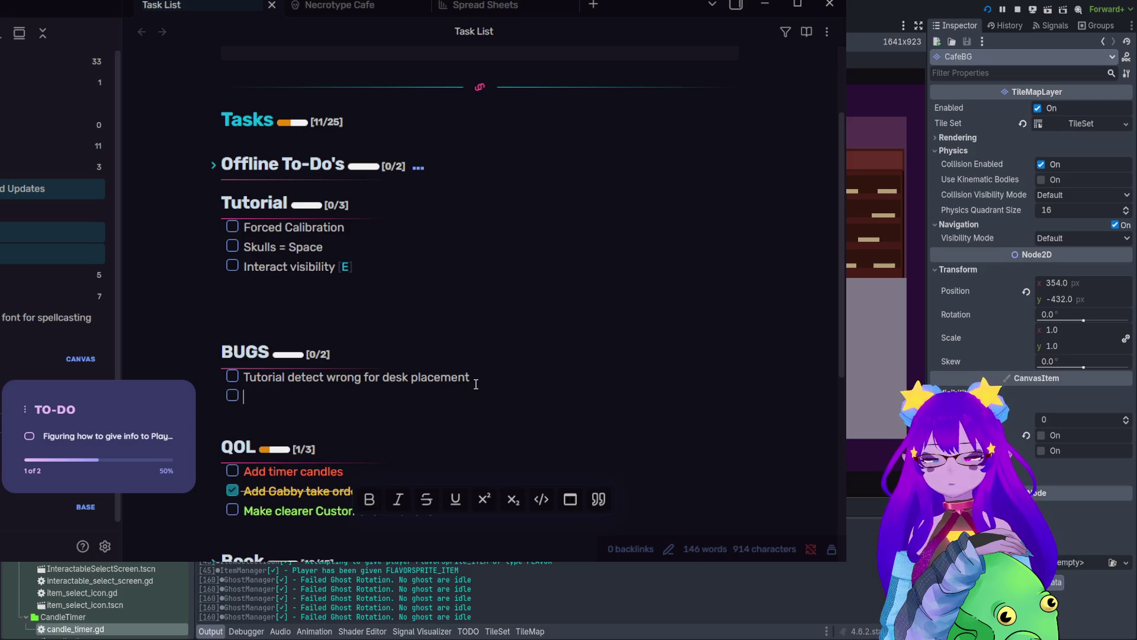
text(Pr)
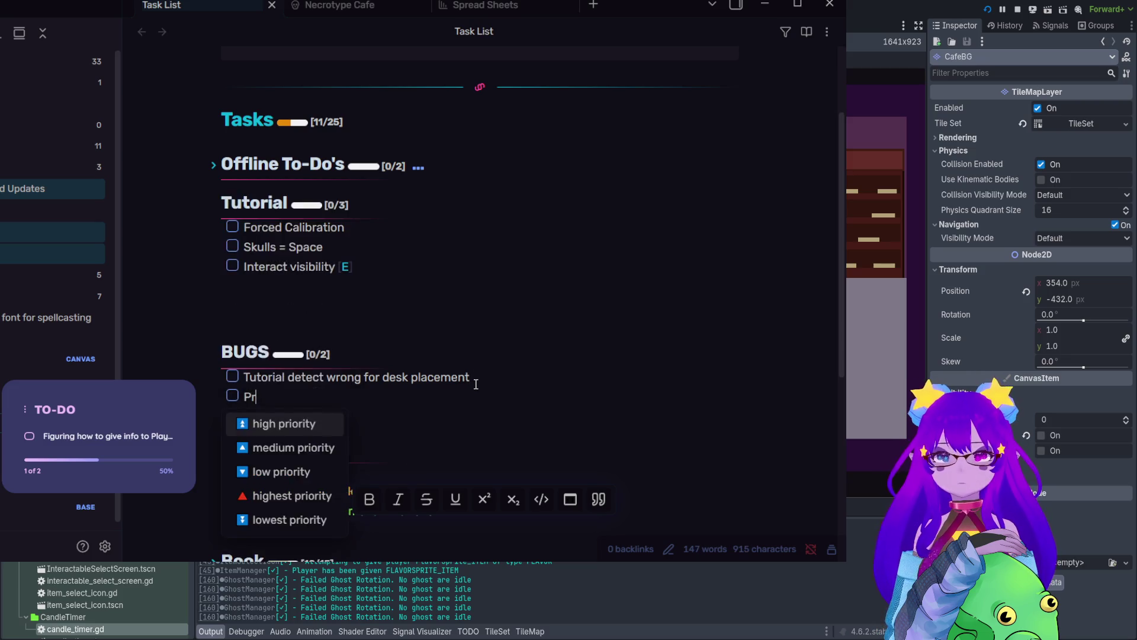
text(ess spac)
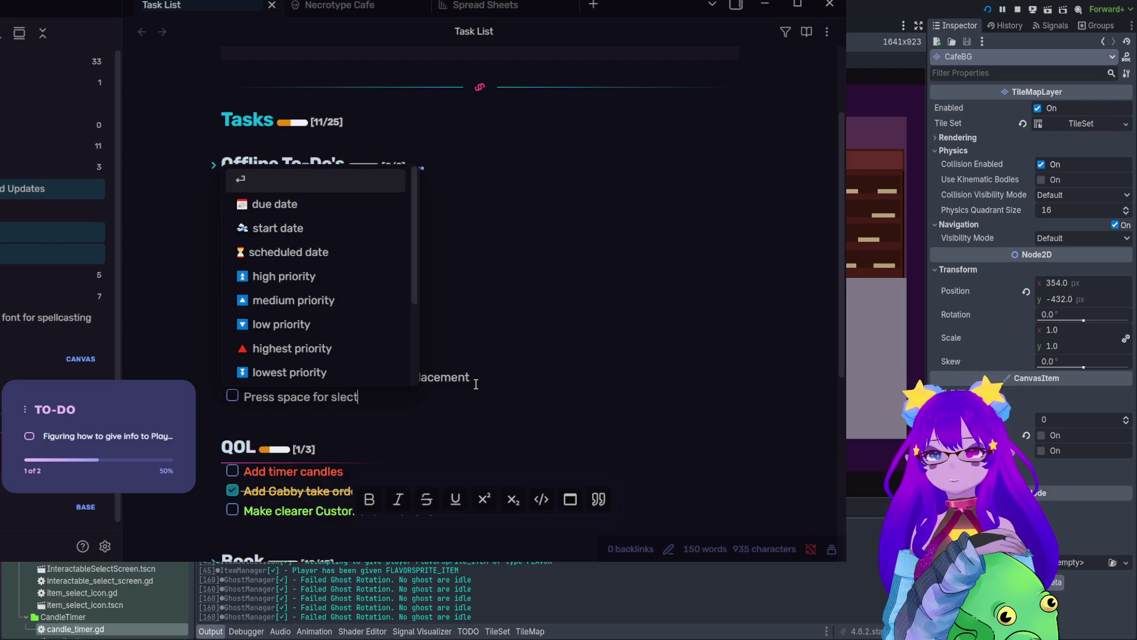
text(e for select)
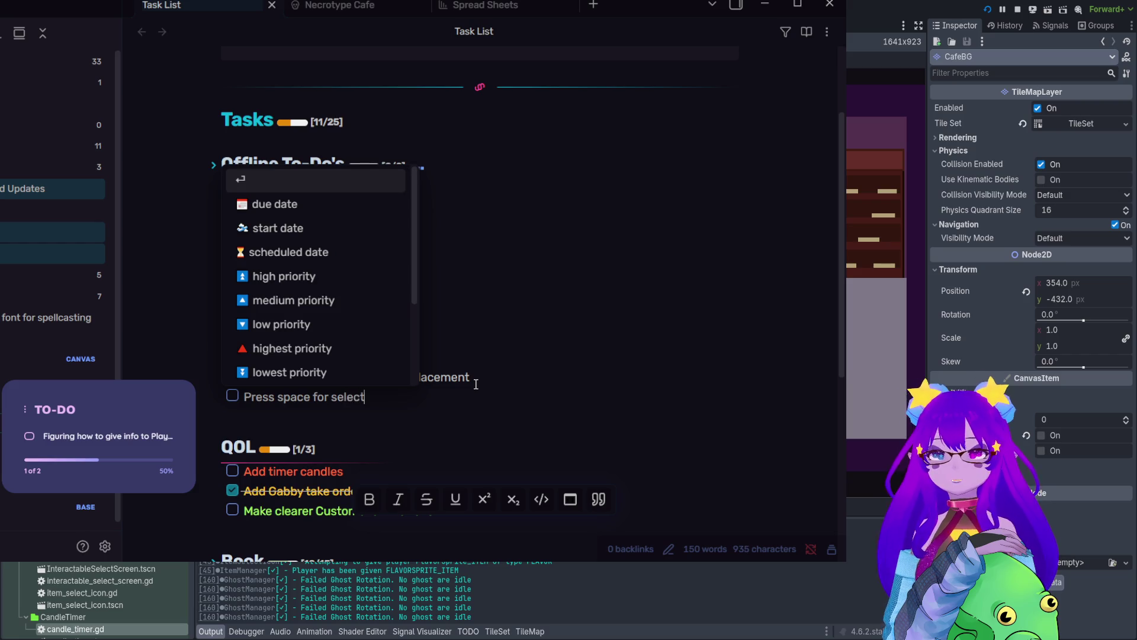
text( when op)
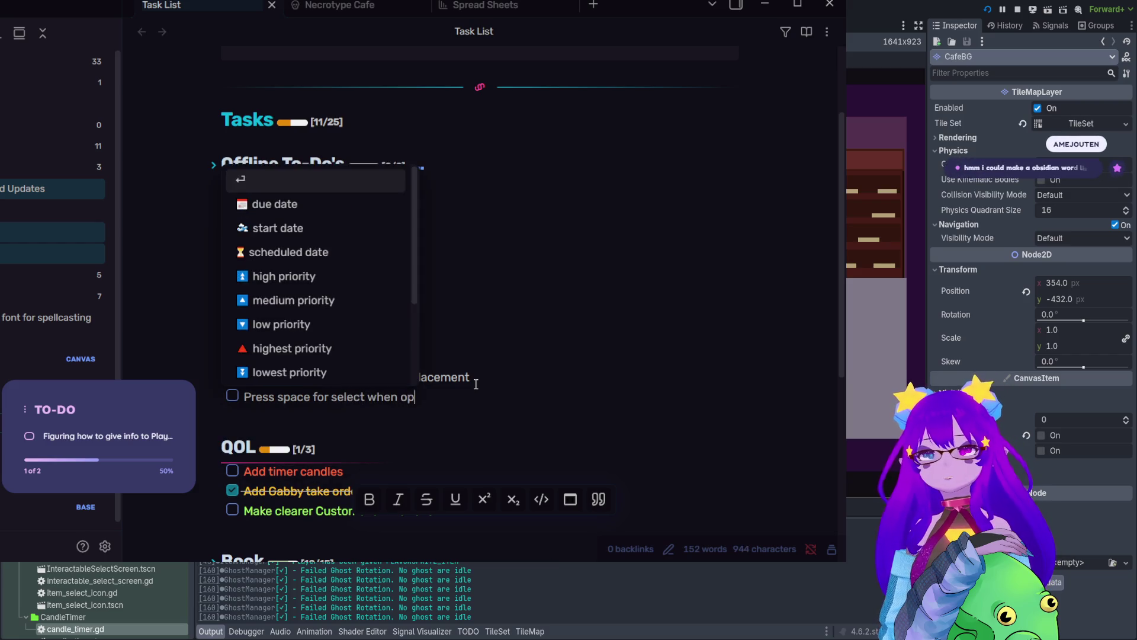
text(en men)
key(BackSpace)
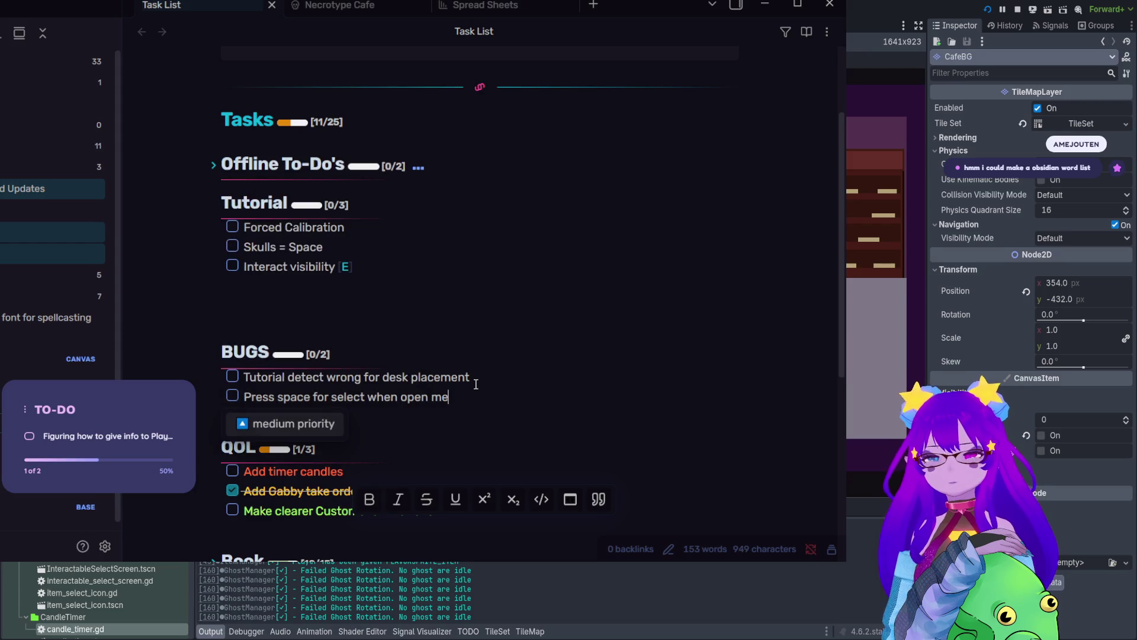
key(BackSpace)
key(BackSpace)
key(BackSpace)
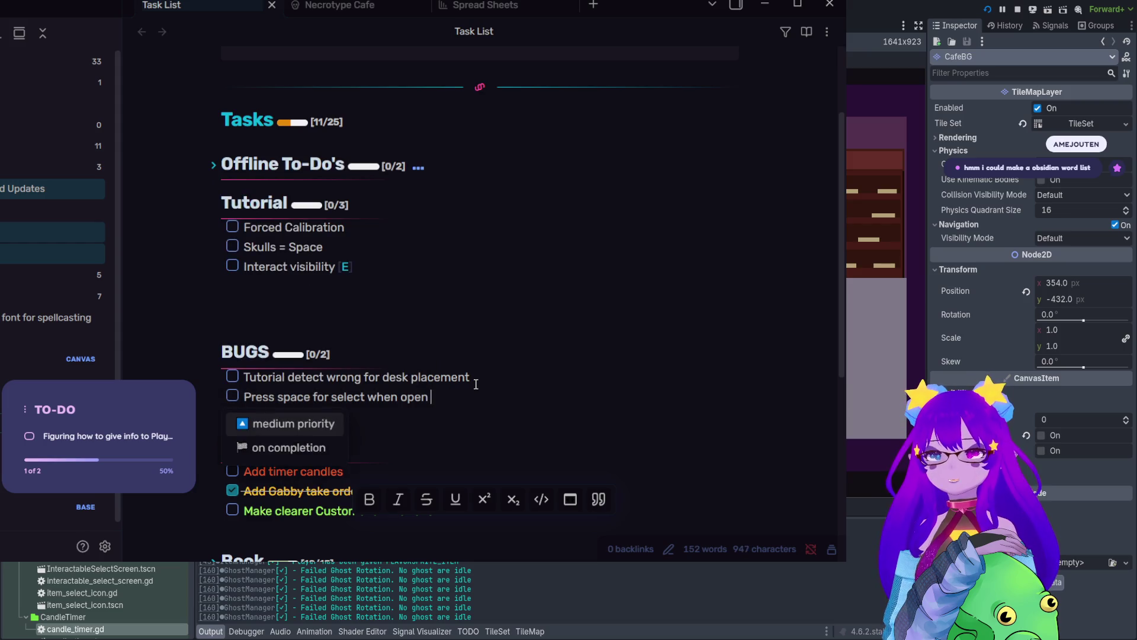
text(themenu)
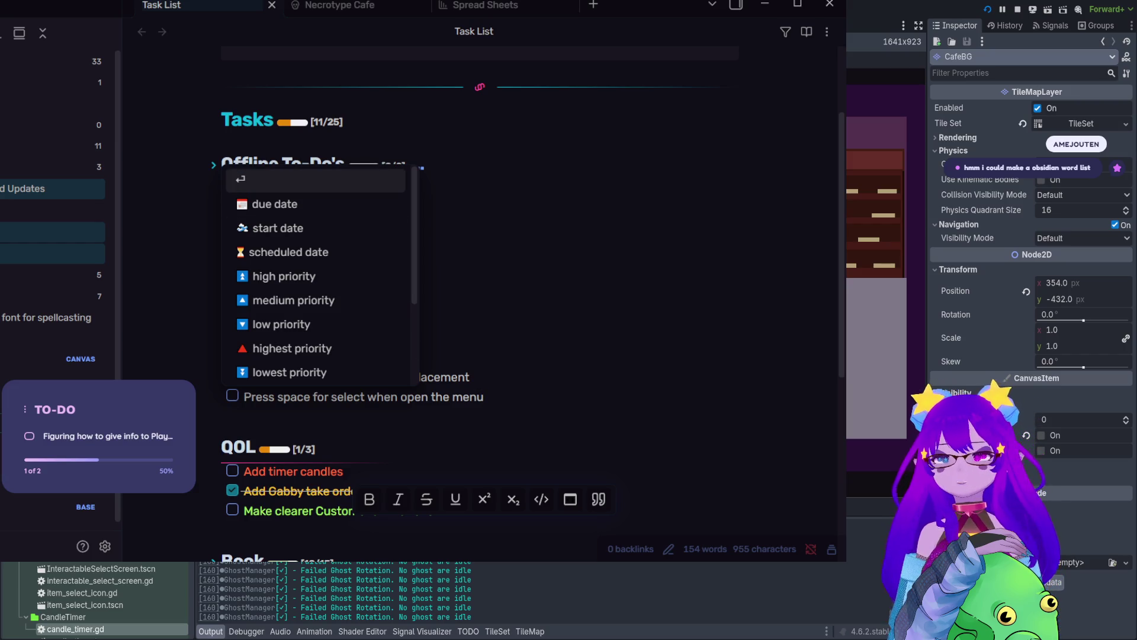
key(Escape)
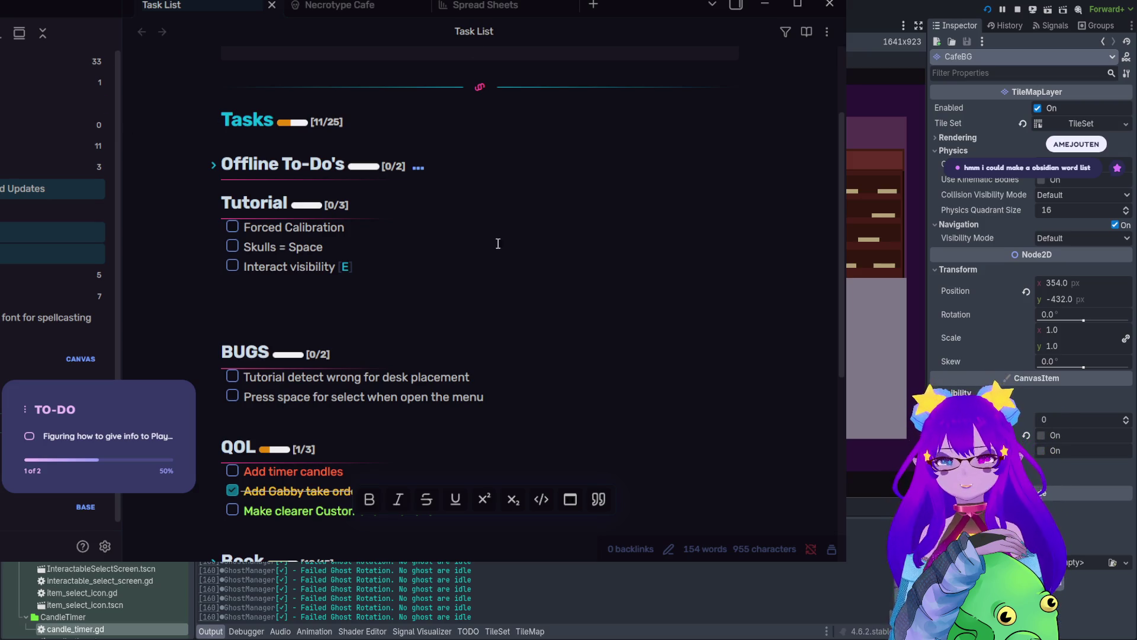
key(BackSpace)
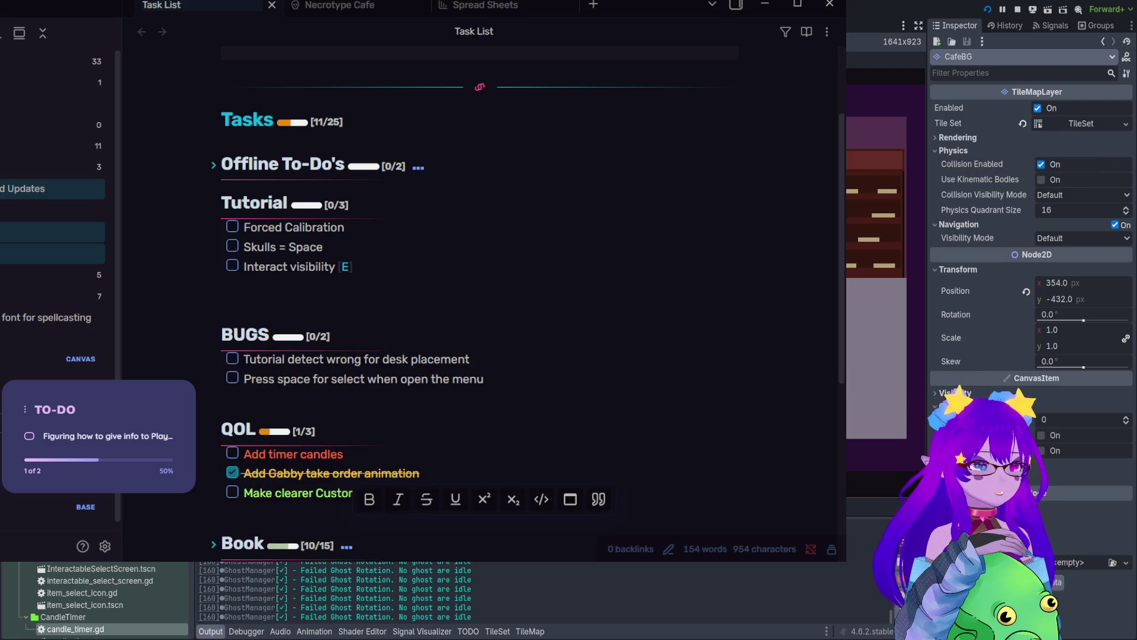
key(alt+Tab)
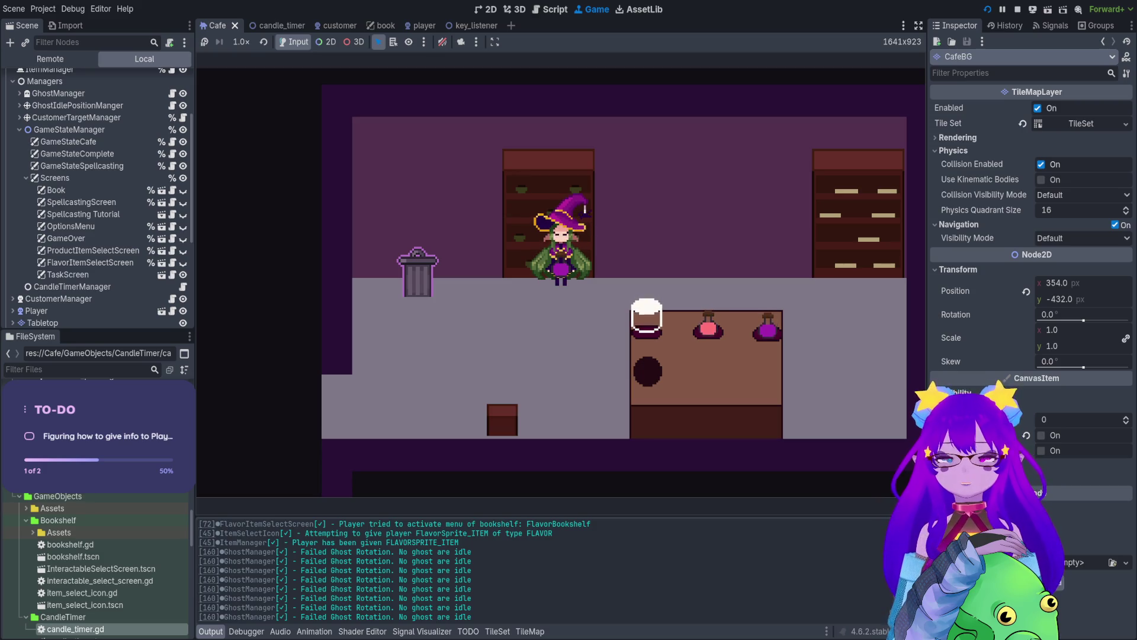
Step: Carry the desk's cup and potions to the trash can, emptying the desk
key(d)
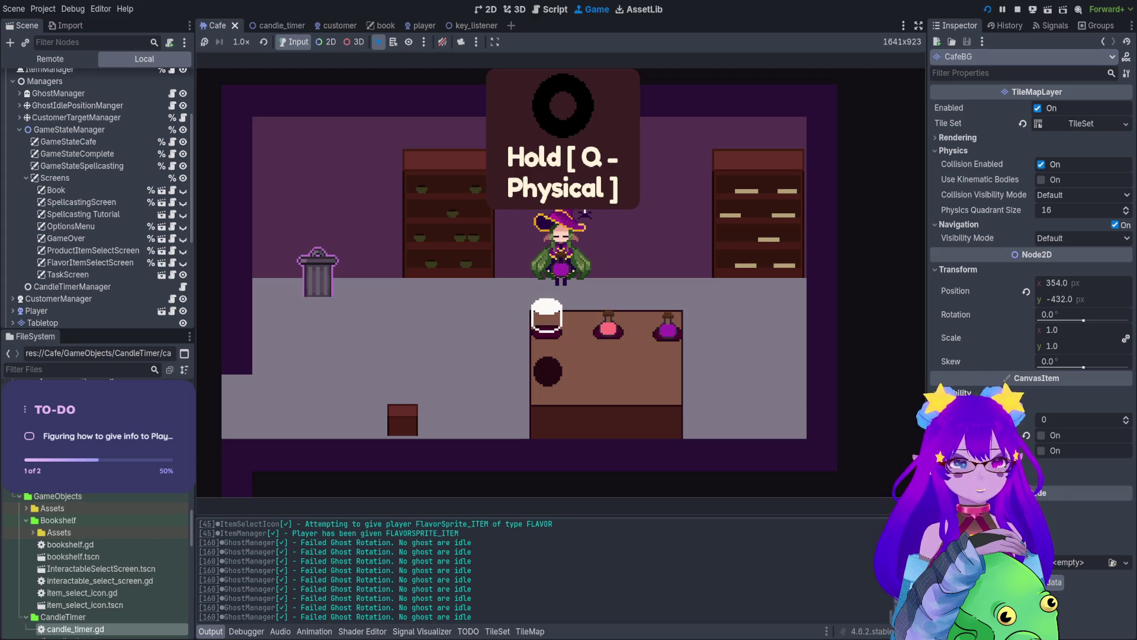
key(a)
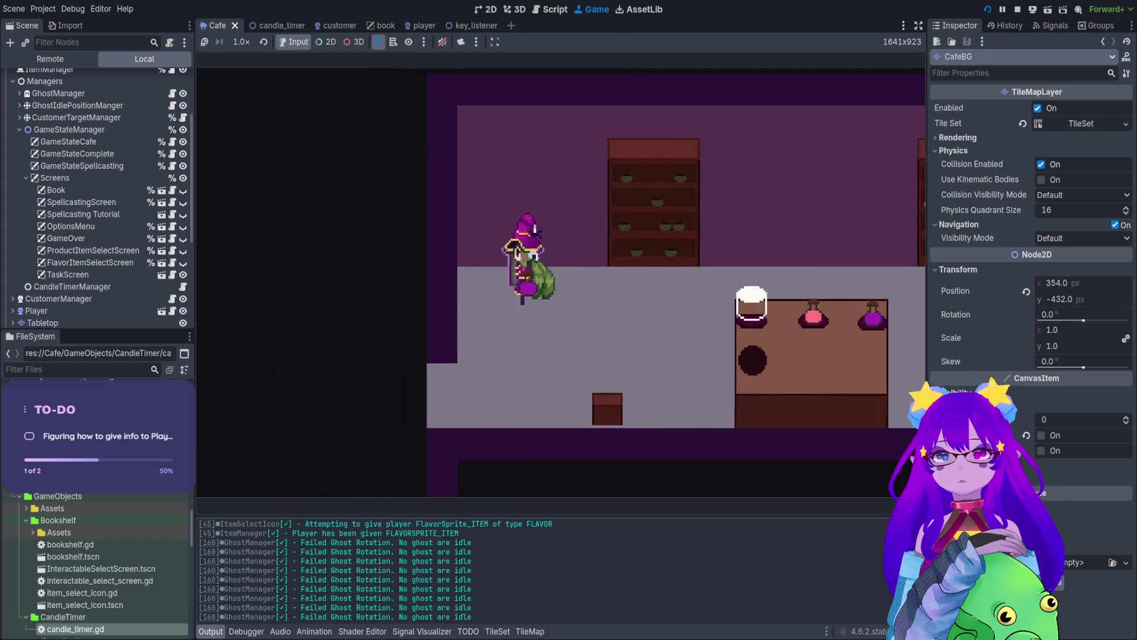
key(d)
key(a)
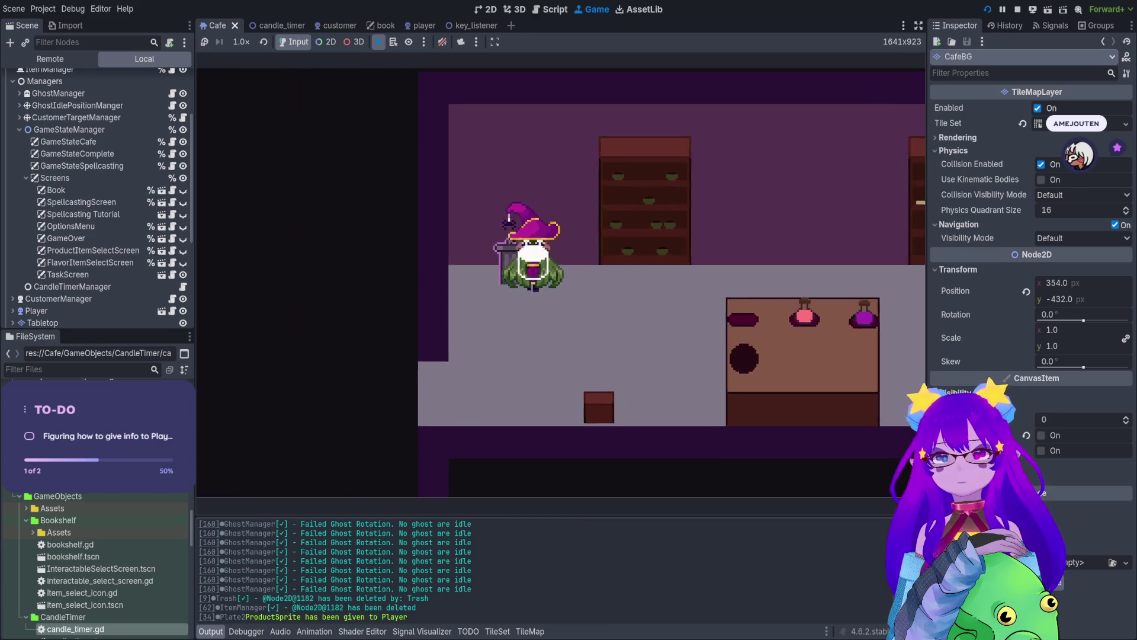
key(d)
key(a)
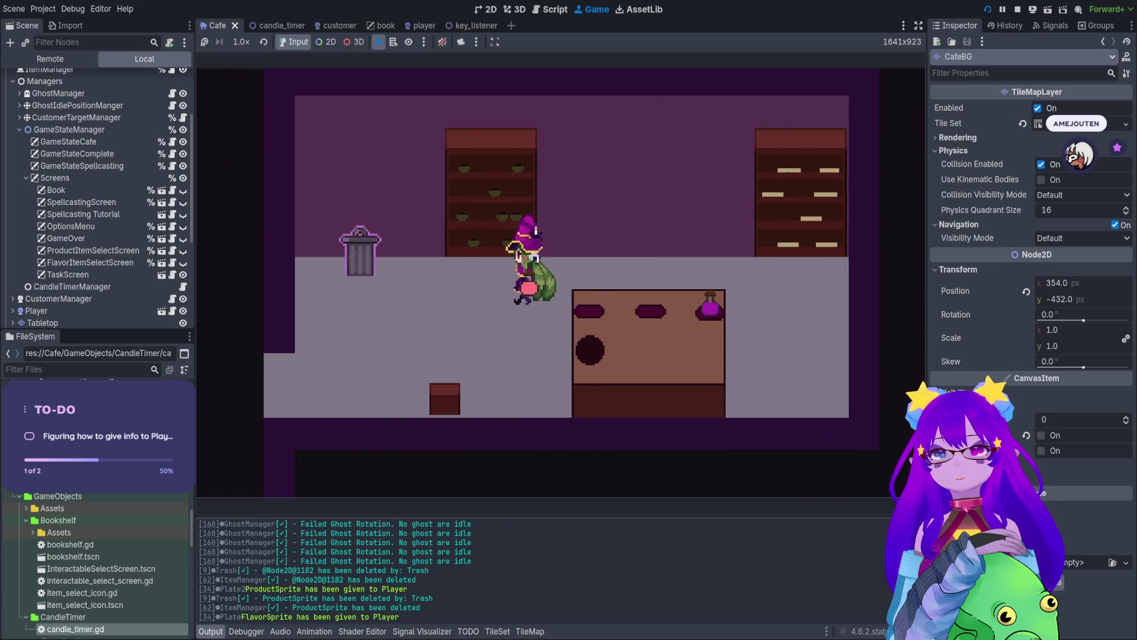
key(d)
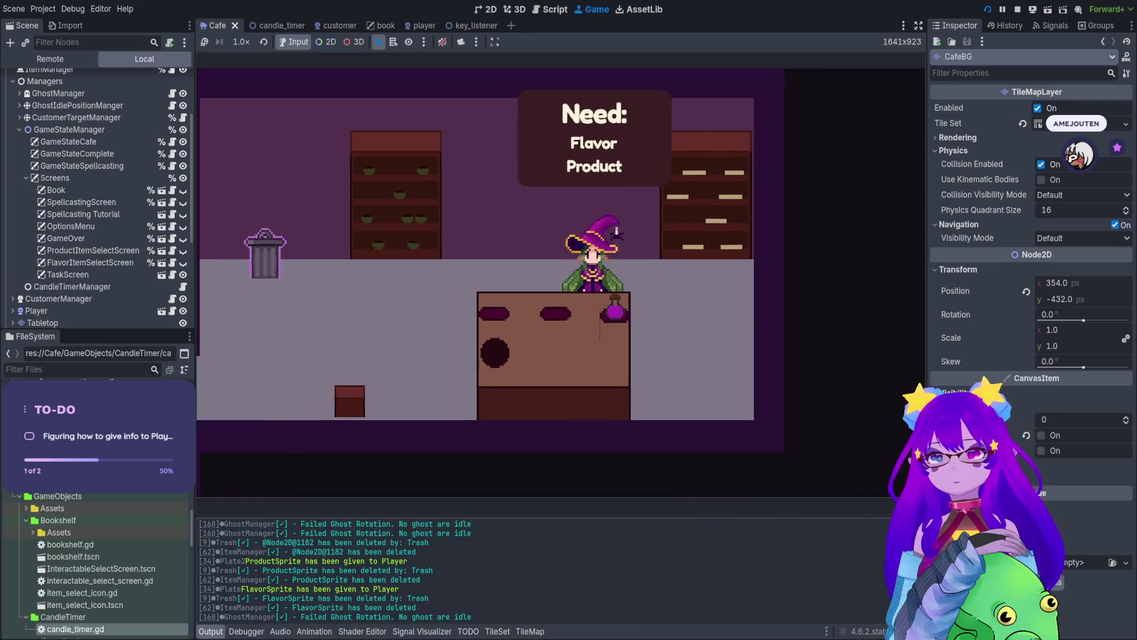
Step: Fetch a new flavor potion from the bookshelf
key(a)
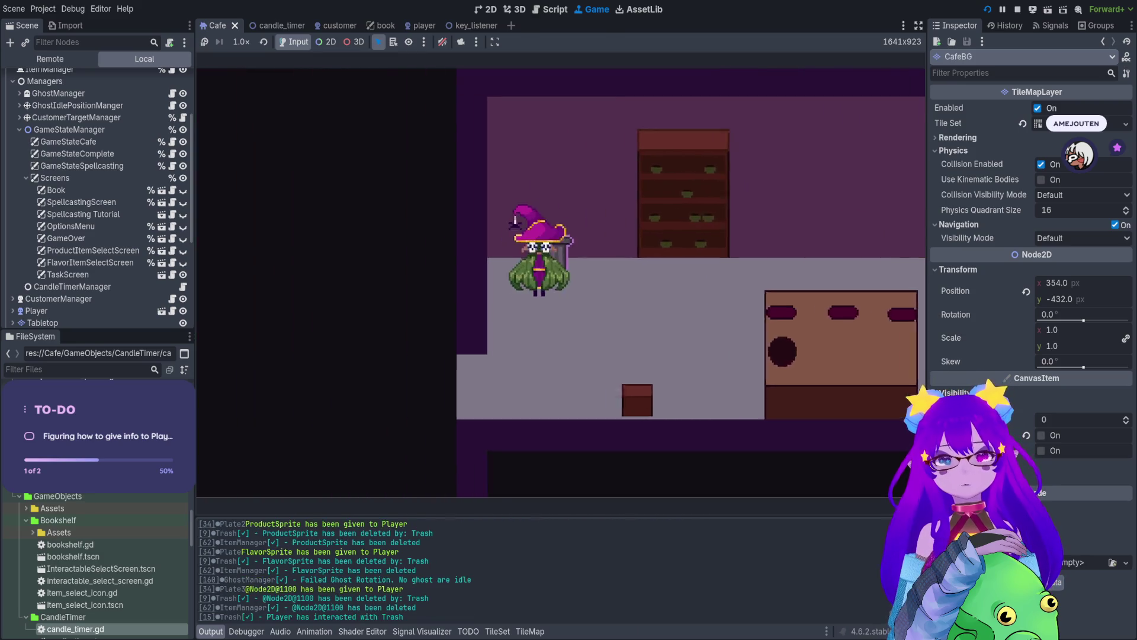
key(d)
key(e)
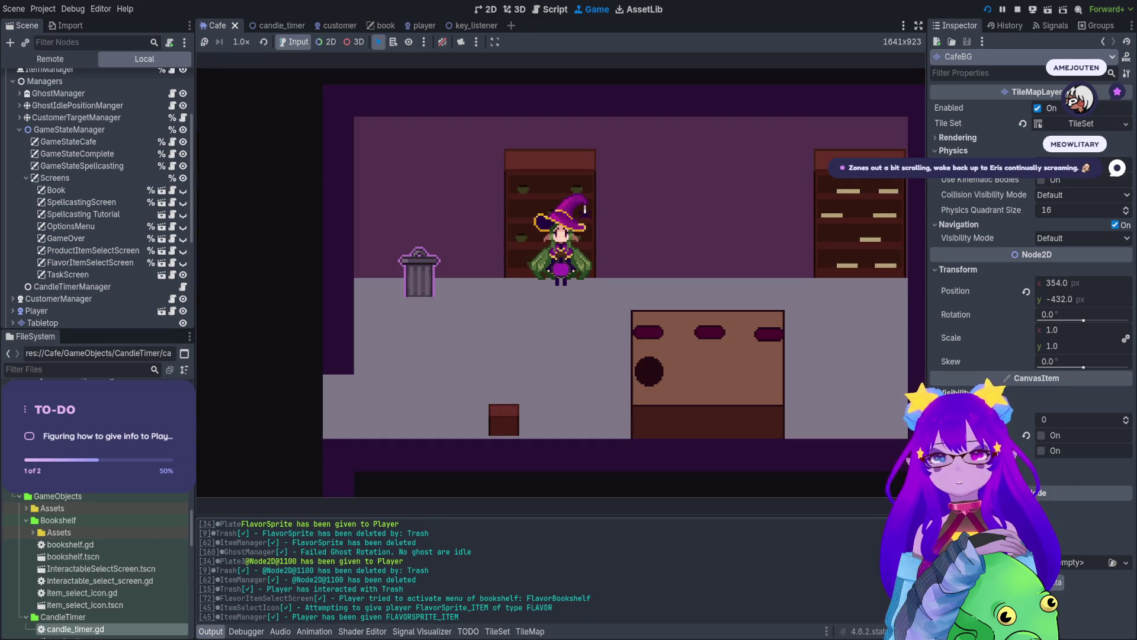
key(d)
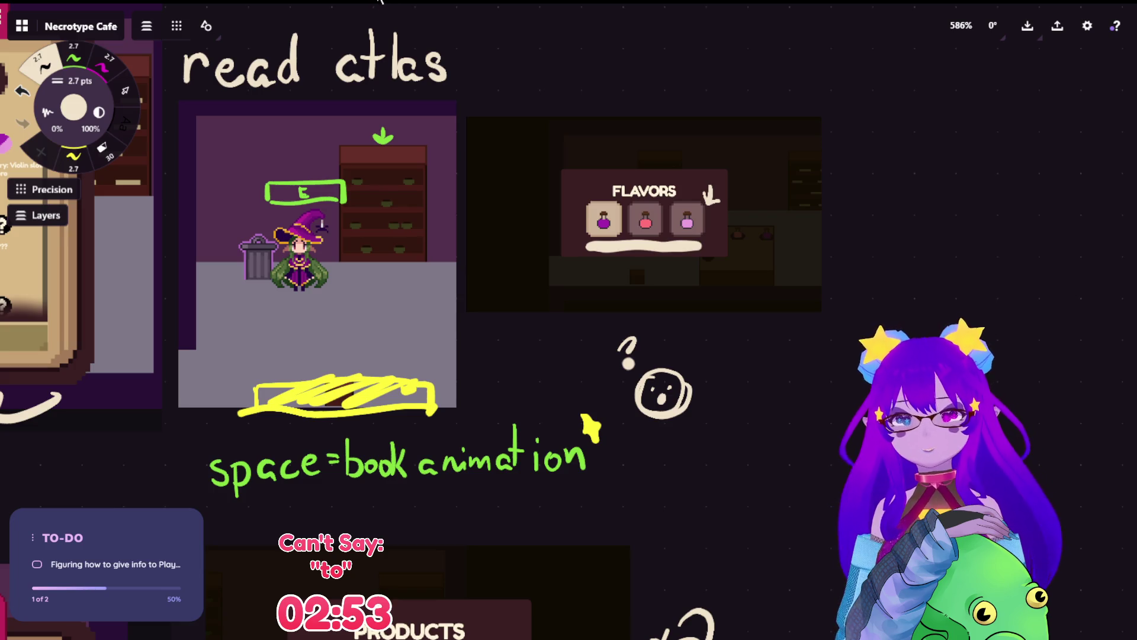
Step: Paste the cafe kitchen screenshot into empty space and shrink it beside the FLAVORS board
scroll(415, 296, down, 5)
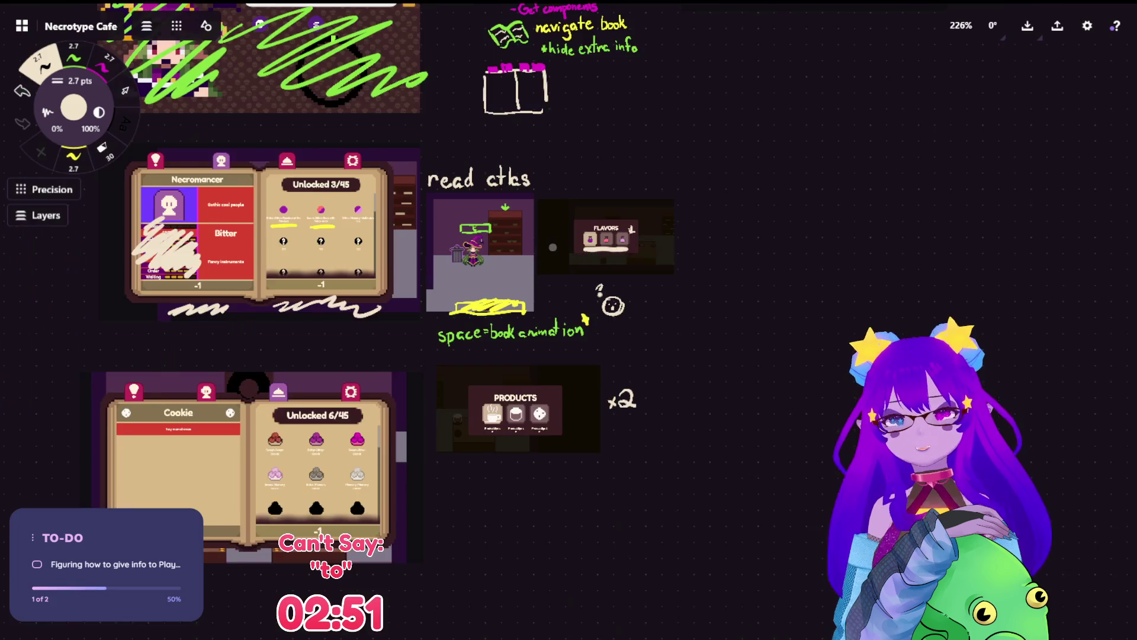
scroll(414, 297, up, 2)
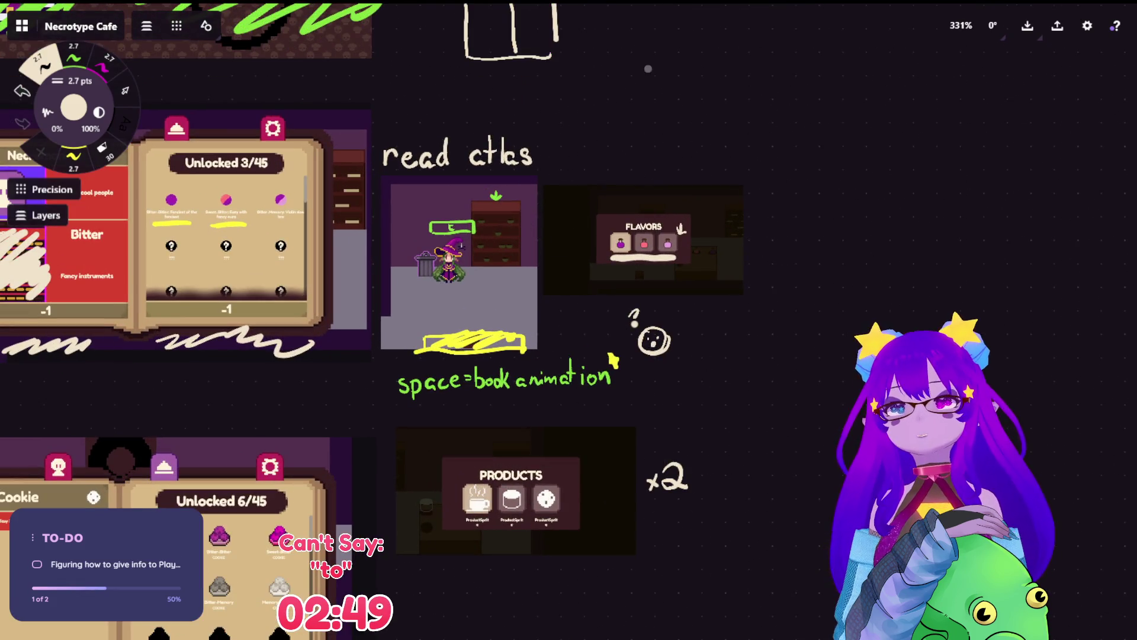
mouse_move(717, 175)
mouse_down()
mouse_move(613, 237)
mouse_move(626, 237)
mouse_up()
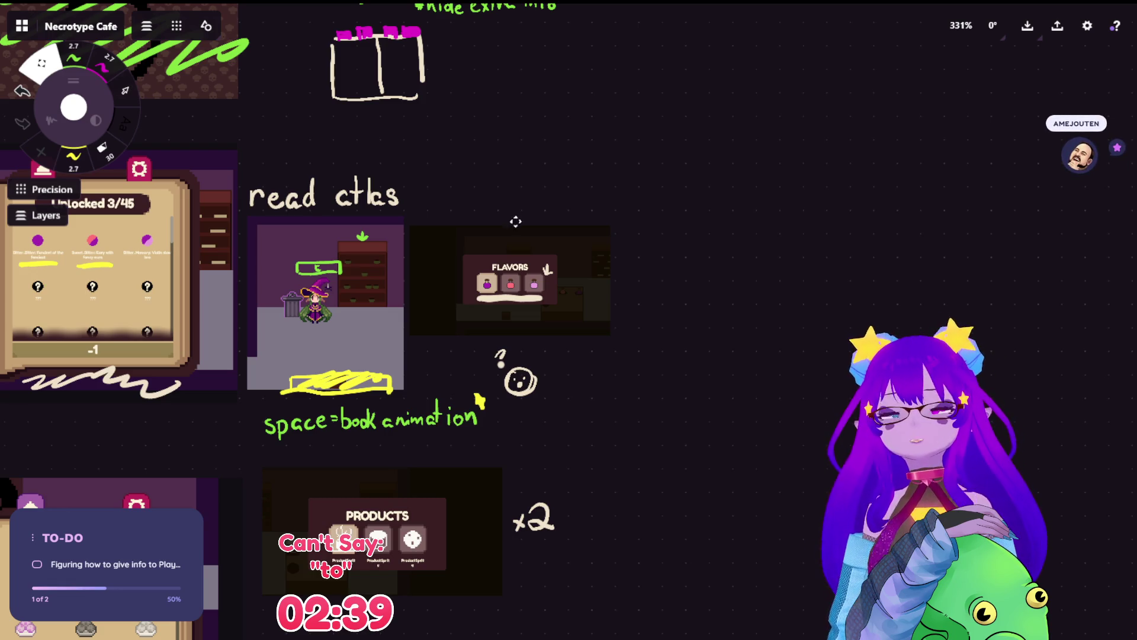
drag(744, 211, 636, 266)
key(ctrl+v)
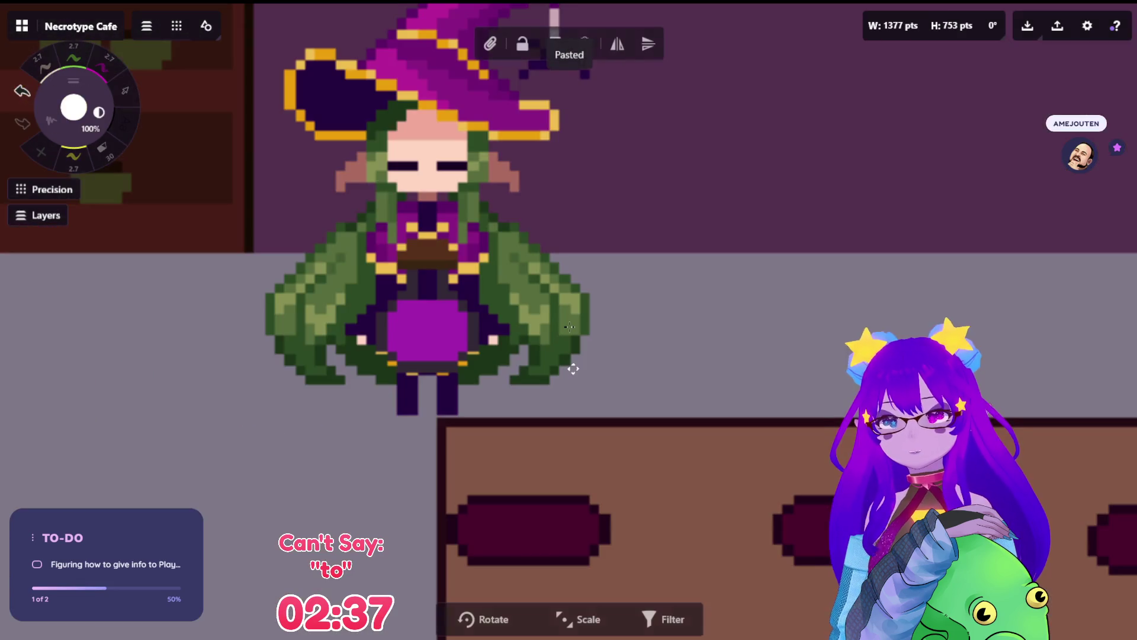
mouse_move(645, 389)
mouse_down()
mouse_move(557, 329)
mouse_move(752, 360)
mouse_move(733, 374)
mouse_move(708, 367)
mouse_up()
scroll(884, 315, up, 5)
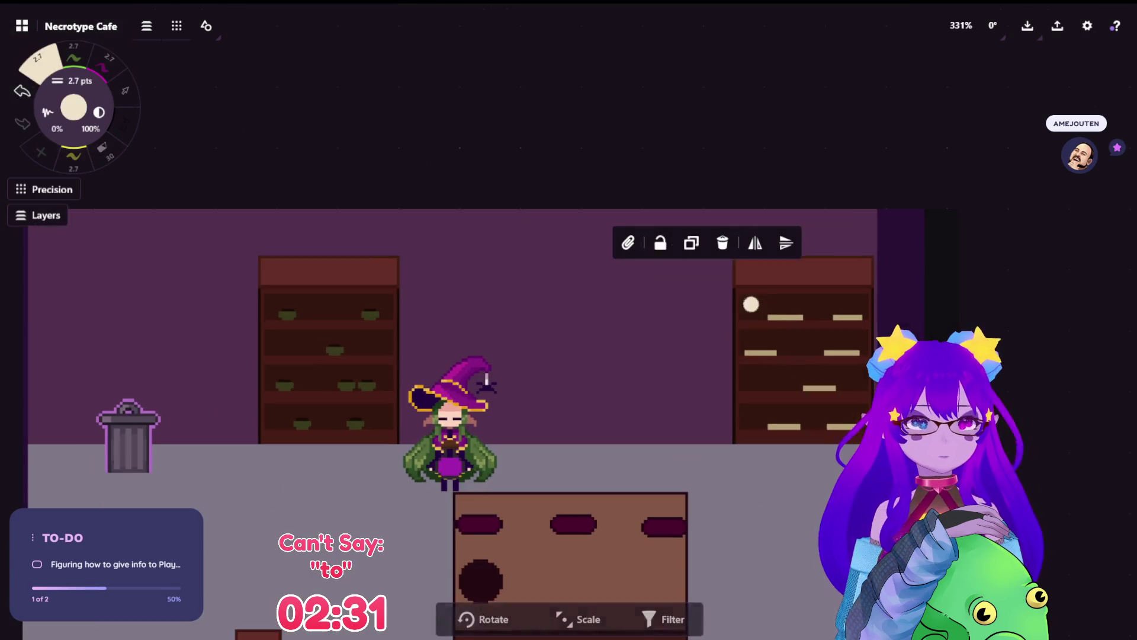
scroll(510, 415, left, 2)
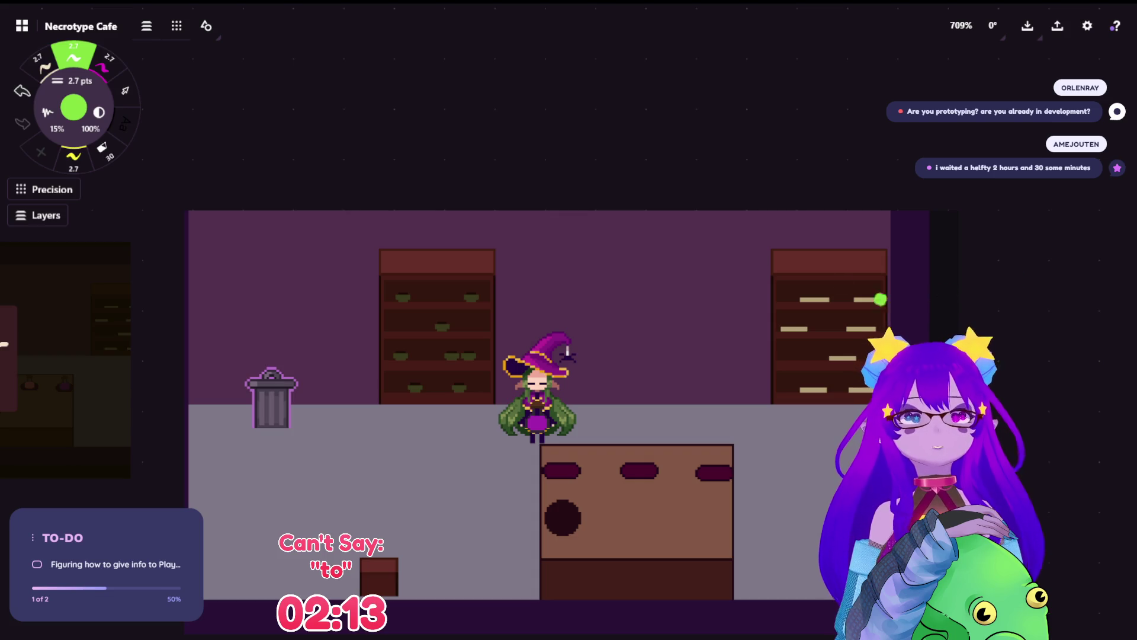
scroll(717, 251, down, 1)
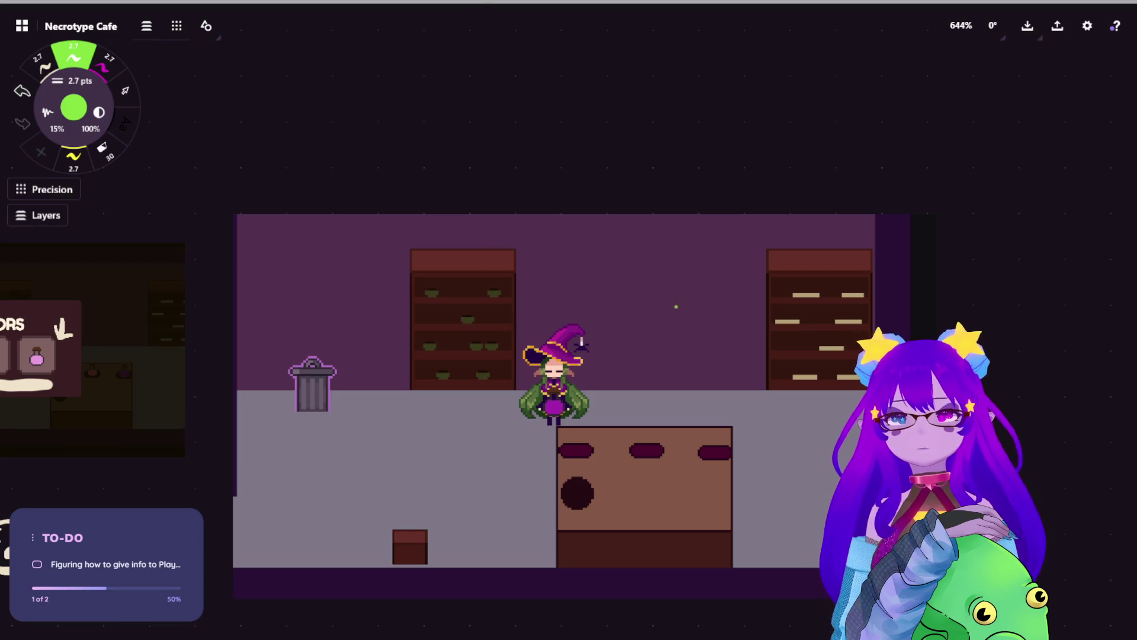
drag(577, 453, 586, 454)
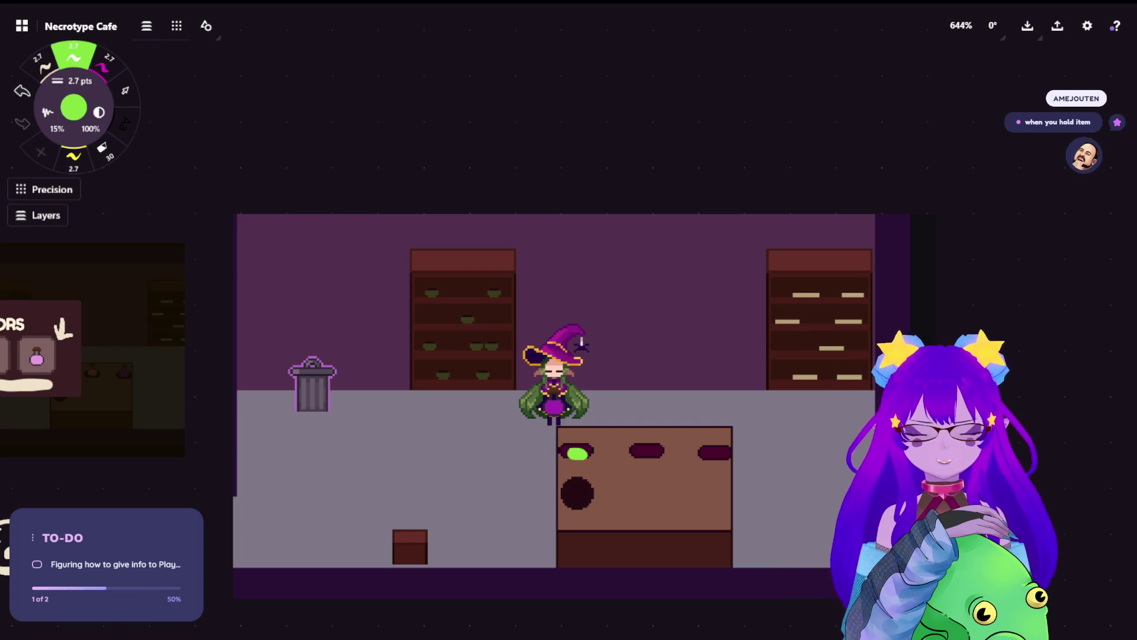
key(ctrl+z)
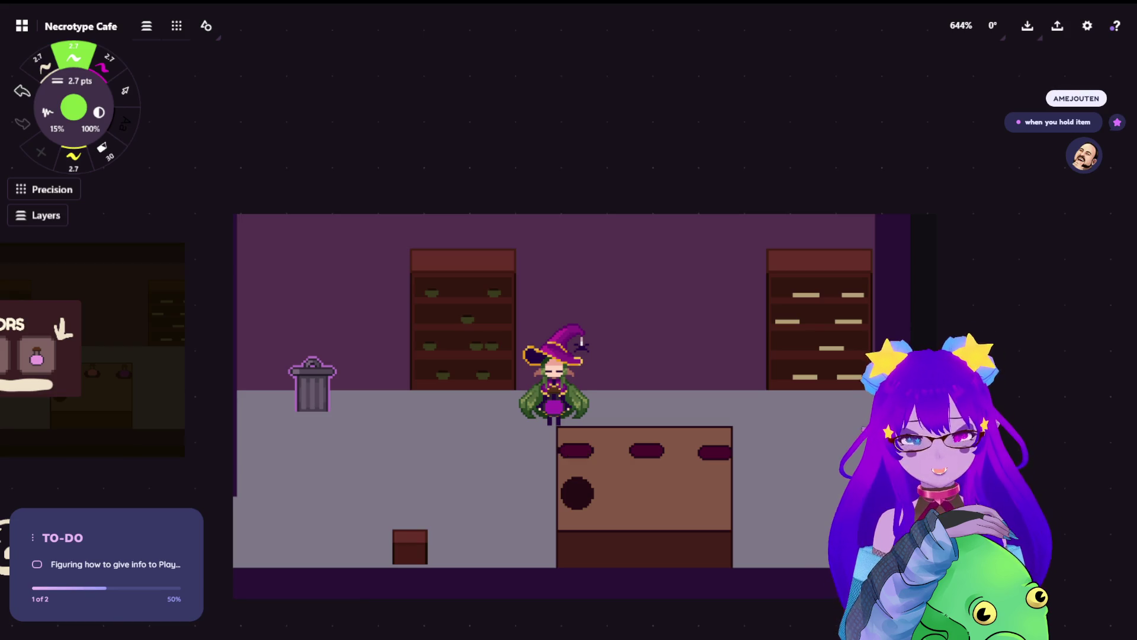
key(ctrl+z)
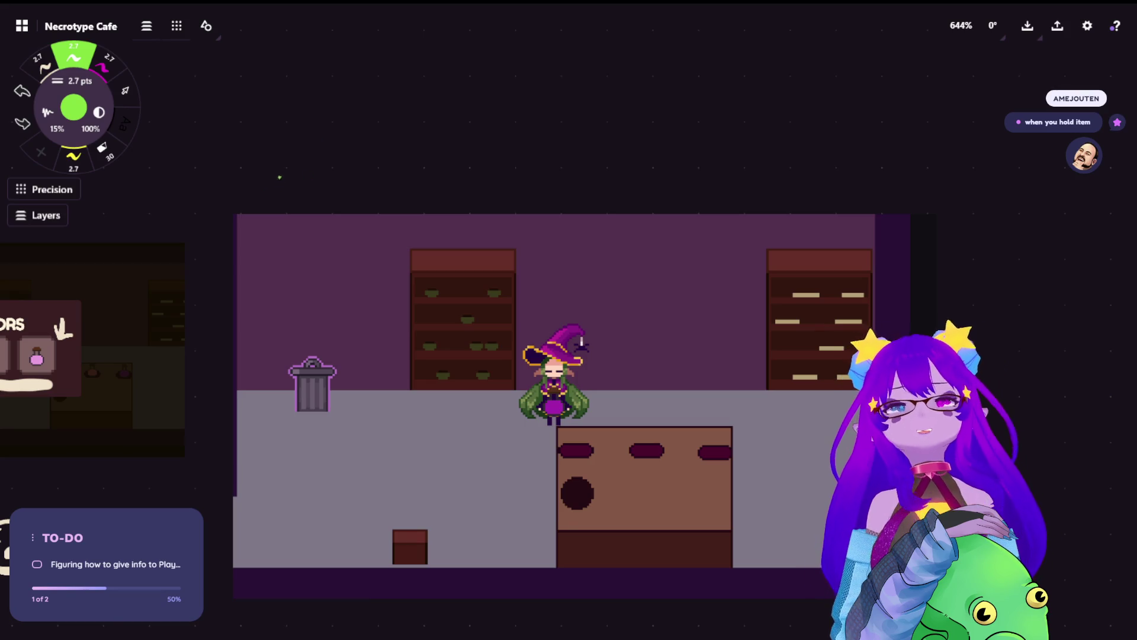
Step: Handwrite 'When the component is help,' in green above the cafe screenshot
mouse_move(257, 169)
mouse_down()
mouse_move(274, 195)
mouse_move(289, 173)
mouse_move(305, 205)
mouse_move(314, 188)
mouse_move(325, 206)
mouse_move(382, 204)
mouse_move(397, 190)
mouse_move(413, 204)
mouse_up()
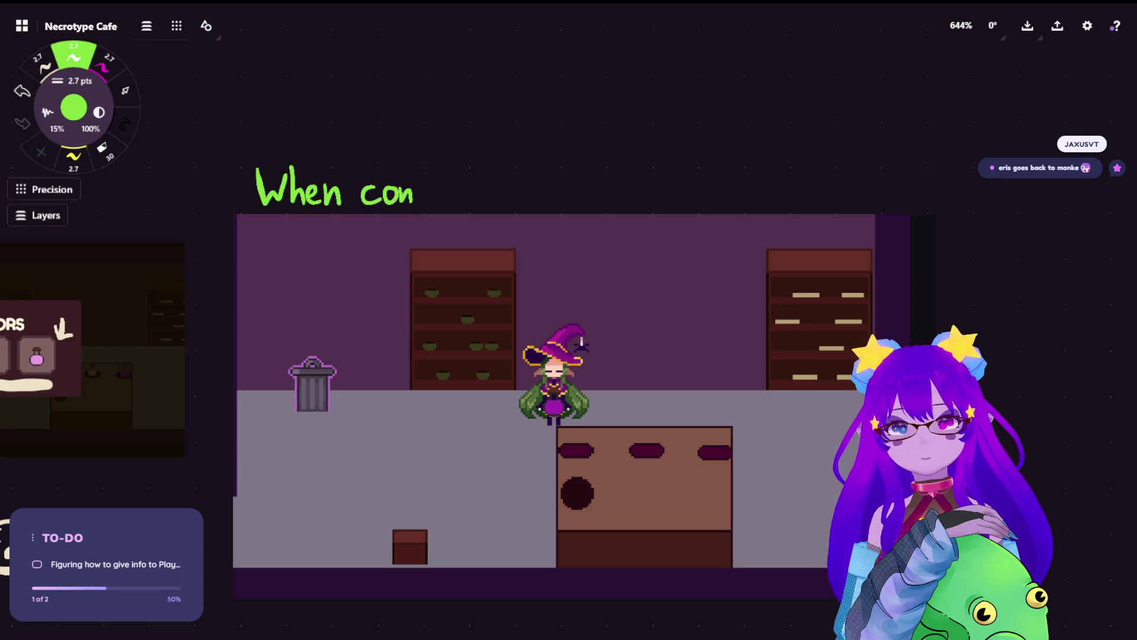
key(ctrl+z)
key(ctrl+z)
key(ctrl+z)
mouse_move(371, 159)
mouse_down()
mouse_move(368, 204)
mouse_move(379, 185)
mouse_up()
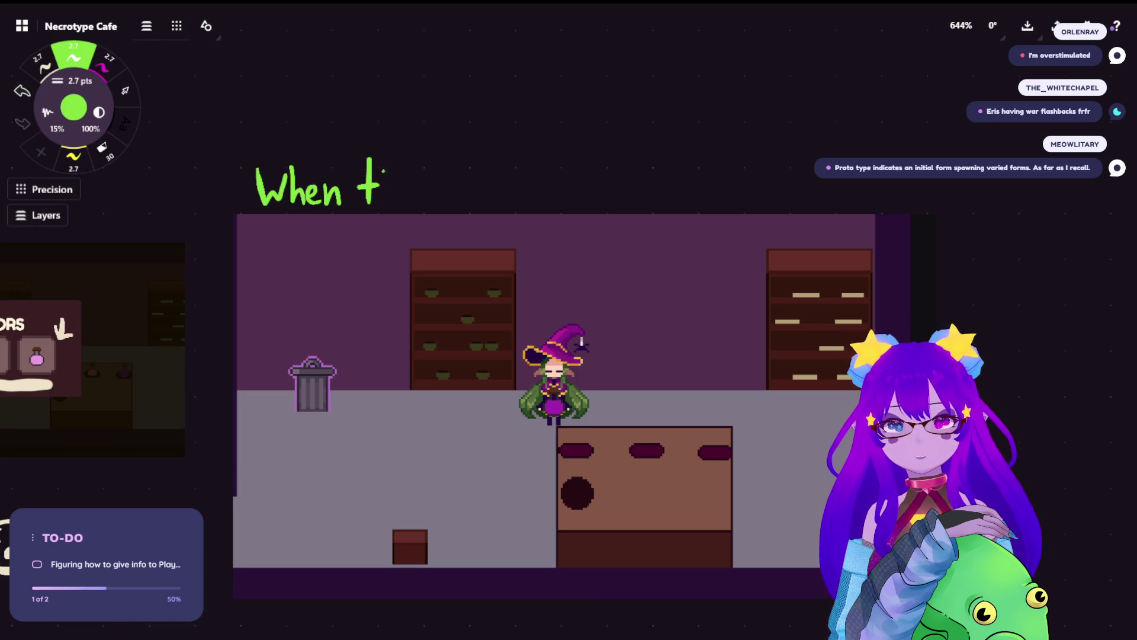
key(ctrl+z)
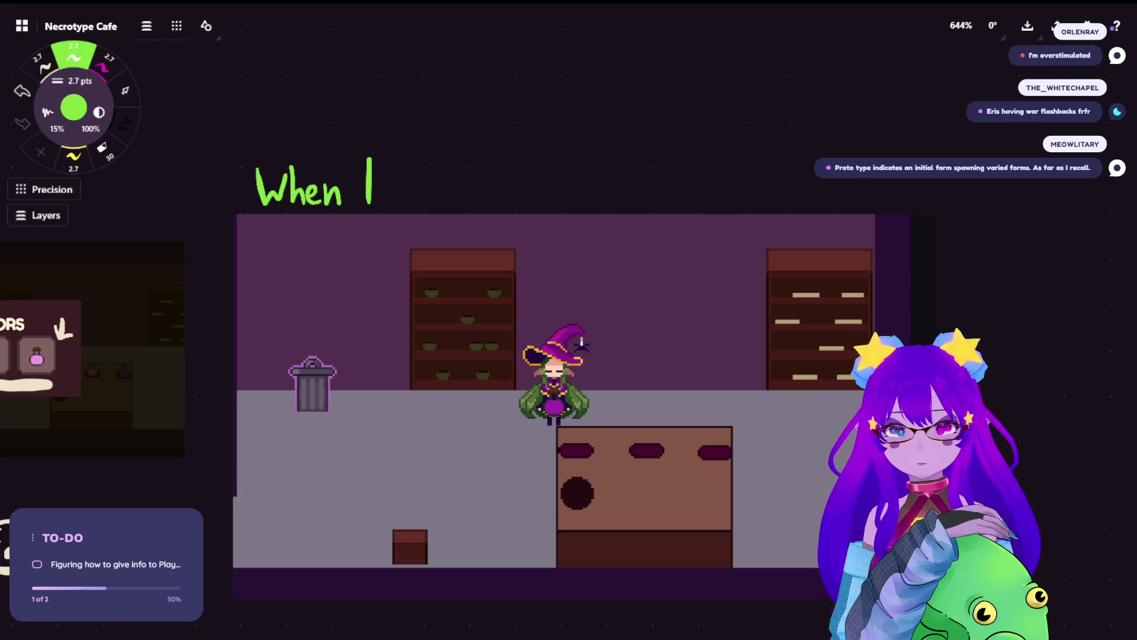
key(ctrl+y)
mouse_move(388, 158)
mouse_down()
mouse_move(384, 205)
mouse_move(401, 203)
mouse_move(408, 180)
mouse_move(421, 204)
mouse_move(460, 201)
mouse_move(482, 188)
mouse_move(474, 183)
mouse_move(516, 217)
mouse_move(536, 185)
mouse_move(566, 204)
mouse_move(621, 202)
mouse_move(627, 176)
mouse_move(670, 203)
mouse_up()
key(ctrl+z)
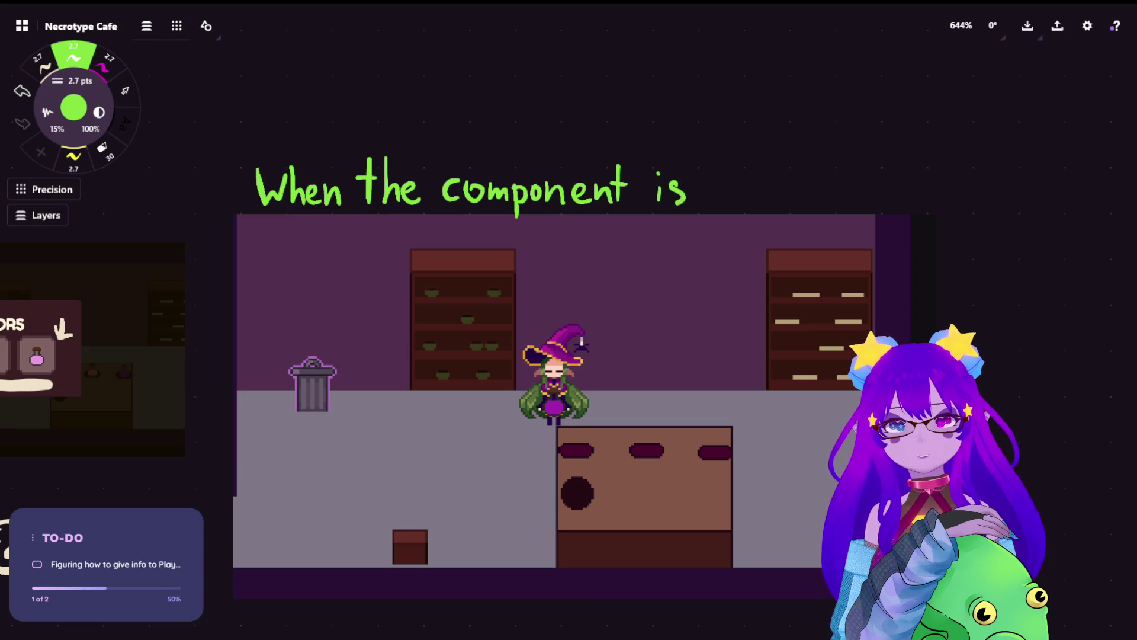
mouse_move(713, 169)
mouse_down()
mouse_move(725, 203)
mouse_move(750, 202)
mouse_up()
drag(763, 159, 761, 203)
key(ctrl+z)
mouse_move(760, 160)
mouse_down()
mouse_move(757, 201)
mouse_move(772, 184)
mouse_move(770, 203)
mouse_move(787, 212)
mouse_up()
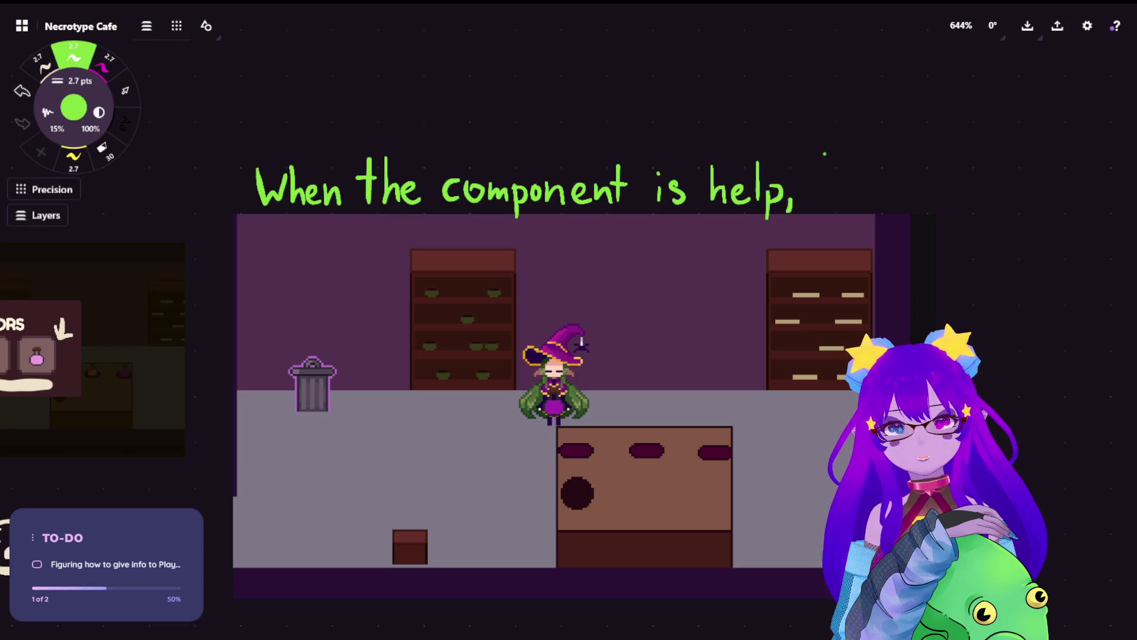
Step: Continue the green note with 'highlight plate', redrawing misdrawn letters
mouse_move(820, 164)
mouse_down()
mouse_move(822, 205)
mouse_move(842, 203)
mouse_move(842, 186)
mouse_move(857, 203)
mouse_move(845, 220)
mouse_up()
drag(861, 175, 879, 205)
click(901, 177)
mouse_move(898, 186)
mouse_down()
mouse_move(920, 230)
mouse_move(900, 225)
mouse_up()
drag(925, 173, 945, 207)
key(ctrl+z)
mouse_move(929, 165)
mouse_down()
mouse_move(928, 206)
mouse_move(960, 205)
mouse_move(978, 179)
mouse_up()
scroll(533, 367, right, 5)
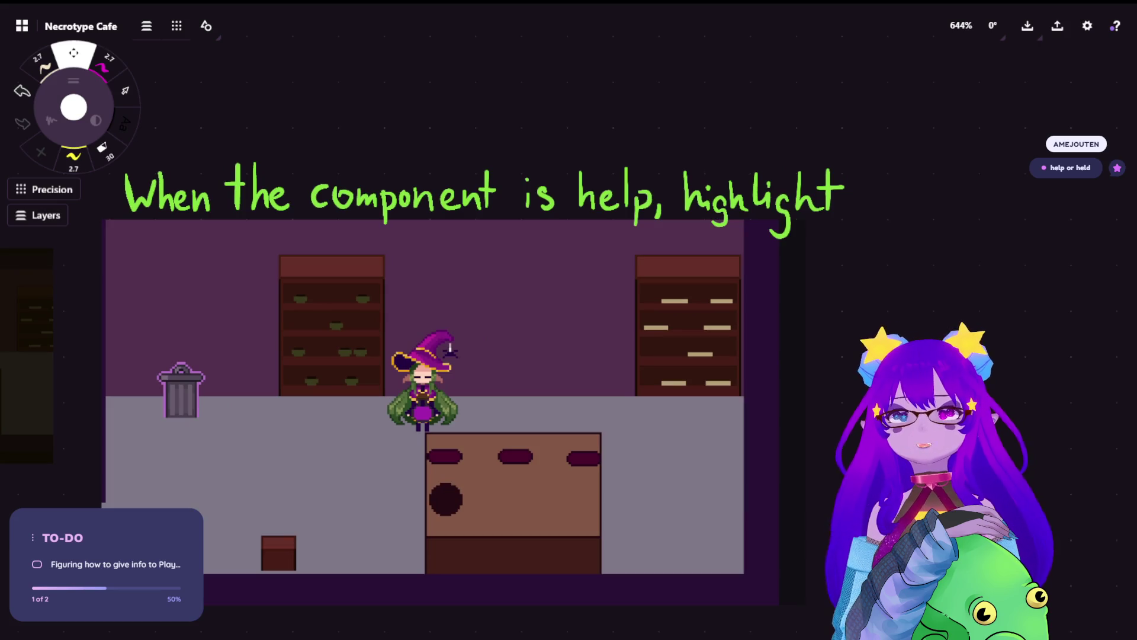
mouse_move(748, 265)
mouse_down()
mouse_move(751, 300)
mouse_move(748, 282)
mouse_up()
mouse_move(769, 244)
mouse_down()
mouse_move(765, 276)
mouse_move(795, 274)
mouse_up()
key(ctrl+z)
mouse_move(812, 230)
mouse_down()
mouse_move(799, 270)
mouse_move(816, 251)
mouse_move(832, 270)
mouse_move(807, 262)
mouse_move(828, 272)
mouse_up()
key(ctrl+z)
key(ctrl+z)
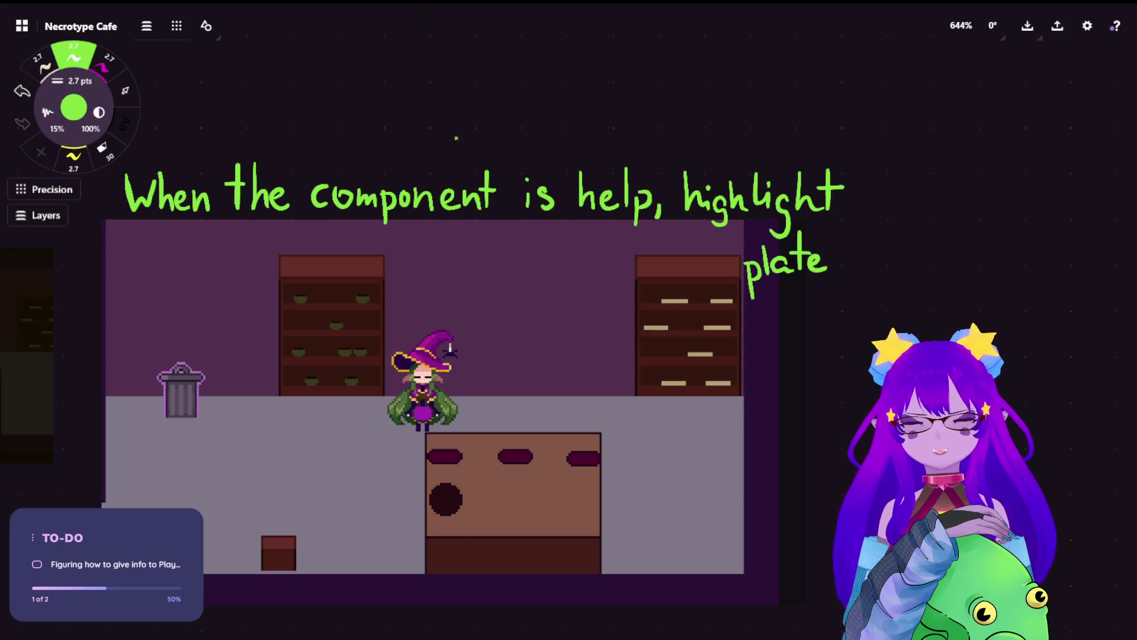
key(e)
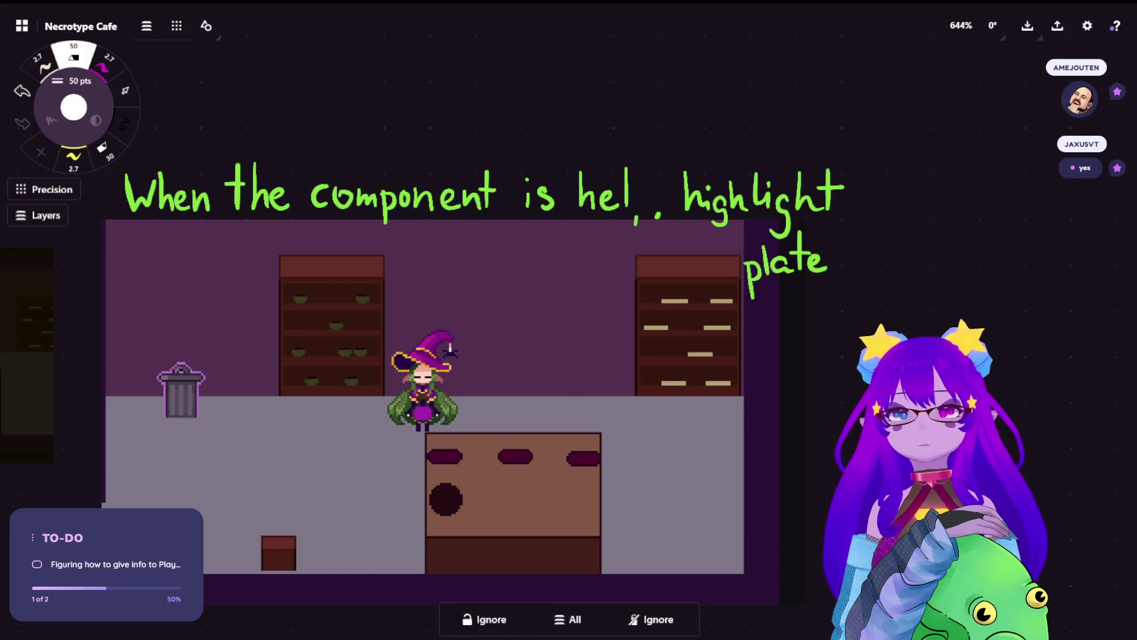
Step: Restore the erased 'p' and frame the whole note and screenshot in view
key(ctrl+z)
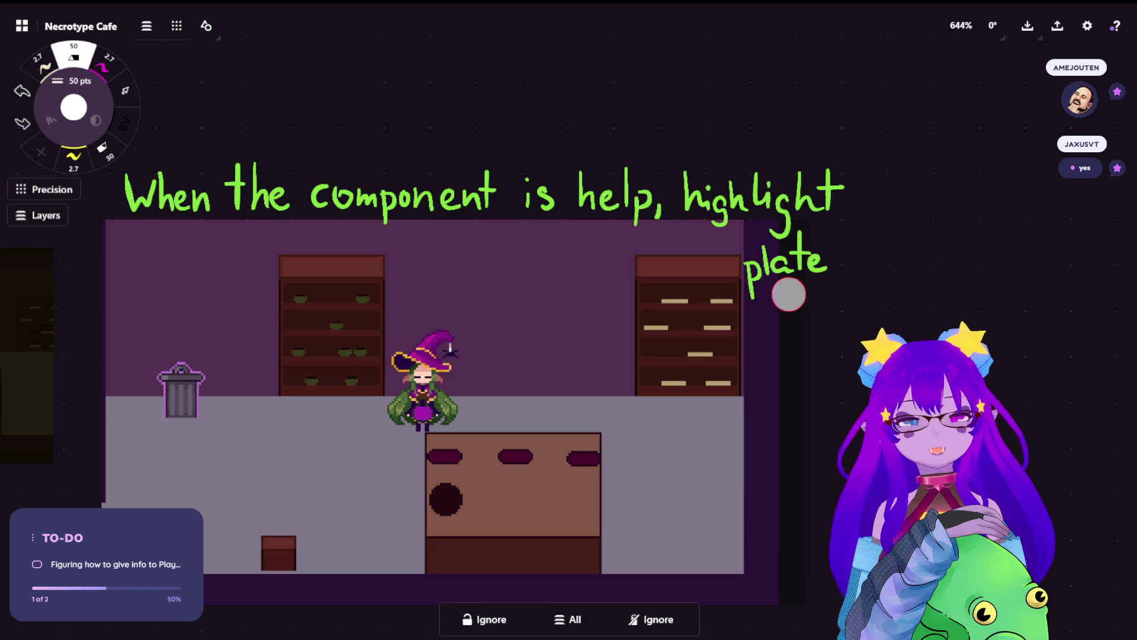
scroll(772, 276, up, 1)
scroll(593, 148, up, 8)
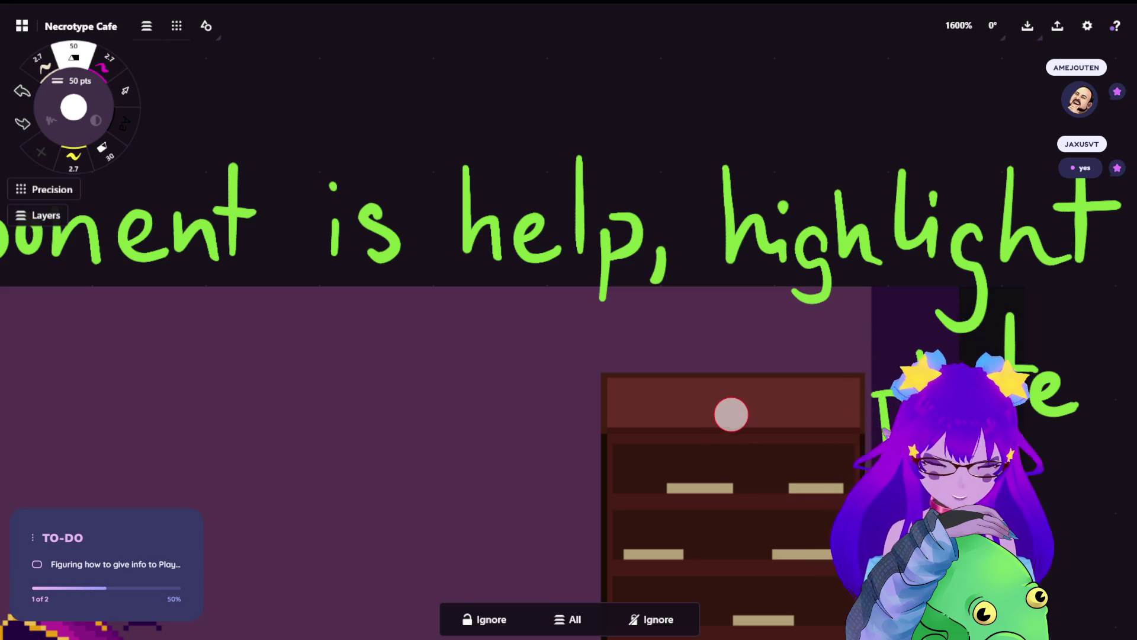
scroll(733, 411, down, 6)
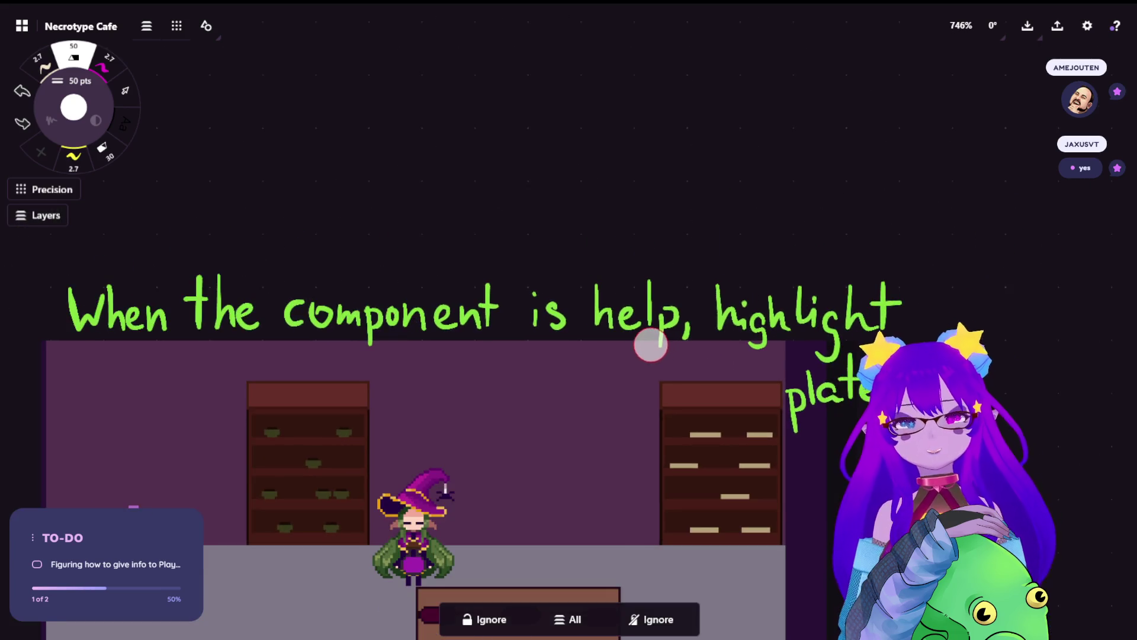
drag(650, 340, 509, 249)
key(space)
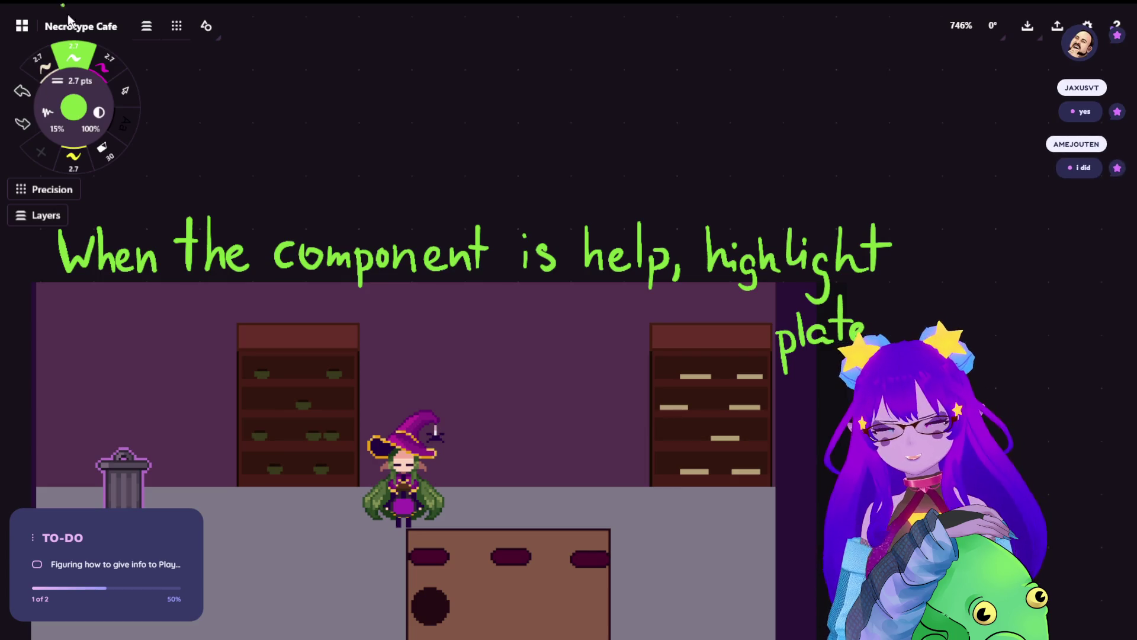
Step: With a 23.5 pt eraser, change 'help' to 'held', then write '0.' above the note
click(102, 147)
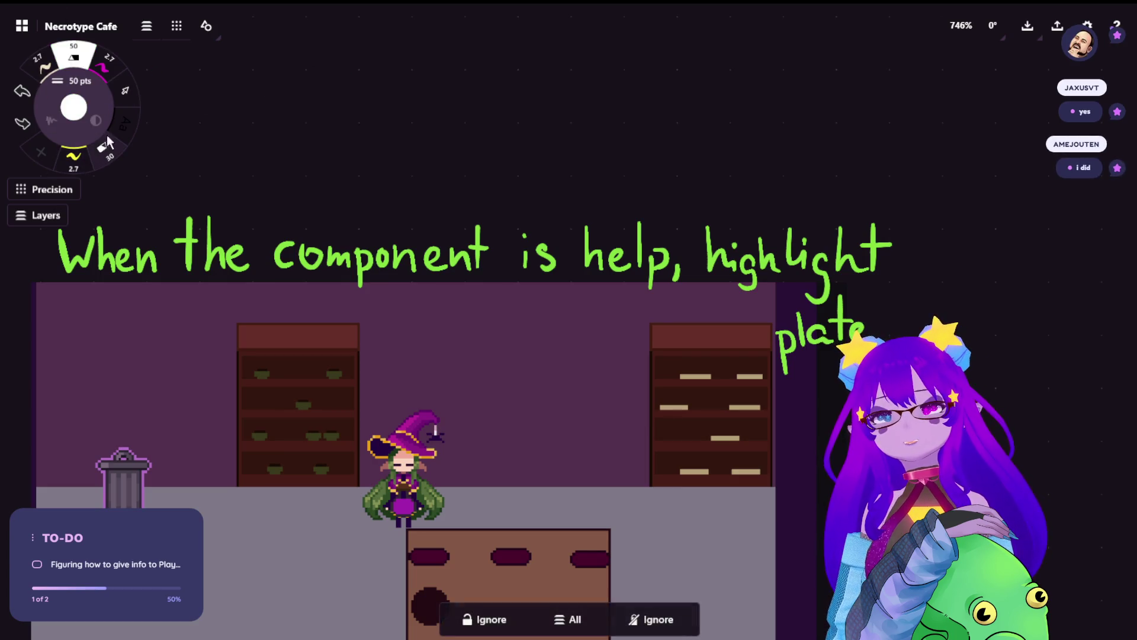
click(76, 82)
click(173, 107)
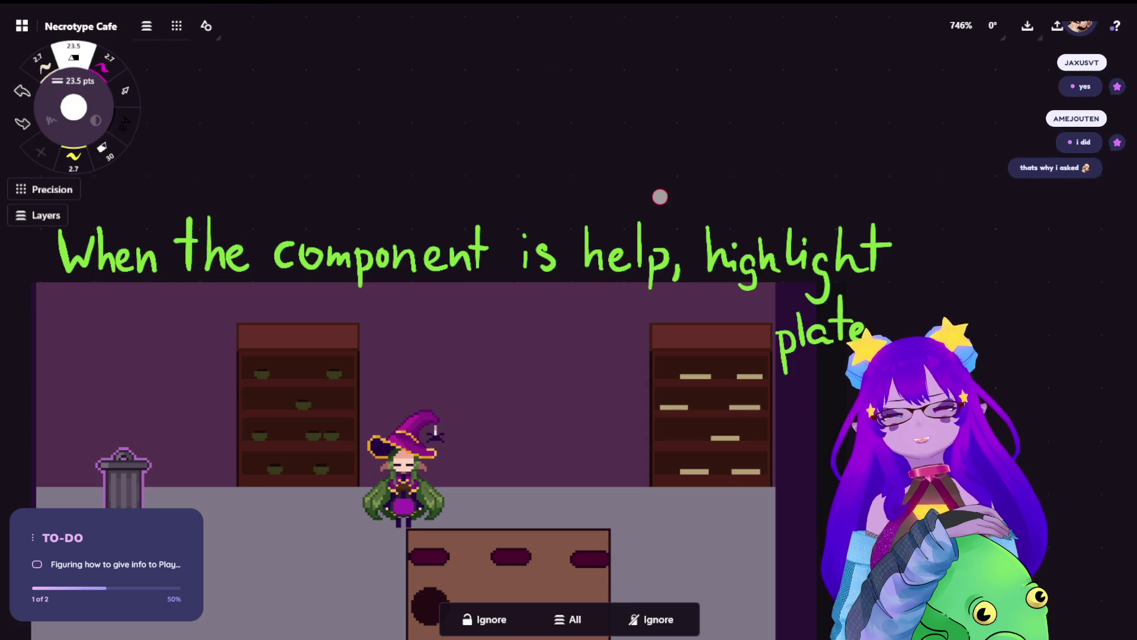
click(667, 252)
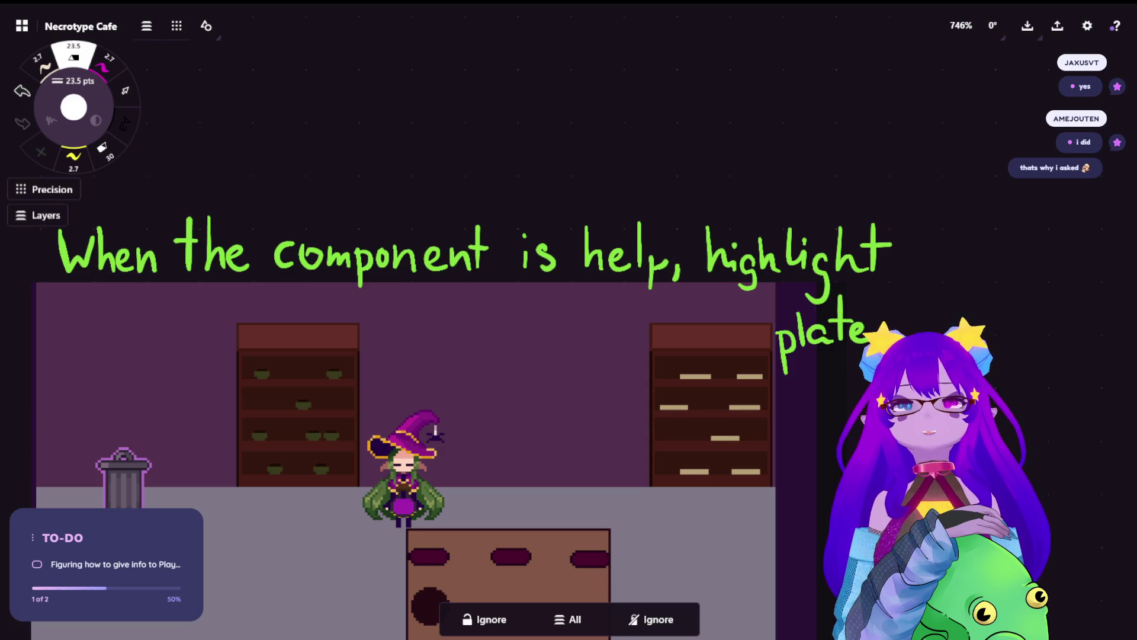
mouse_move(667, 256)
mouse_down()
mouse_move(652, 290)
mouse_move(652, 261)
mouse_up()
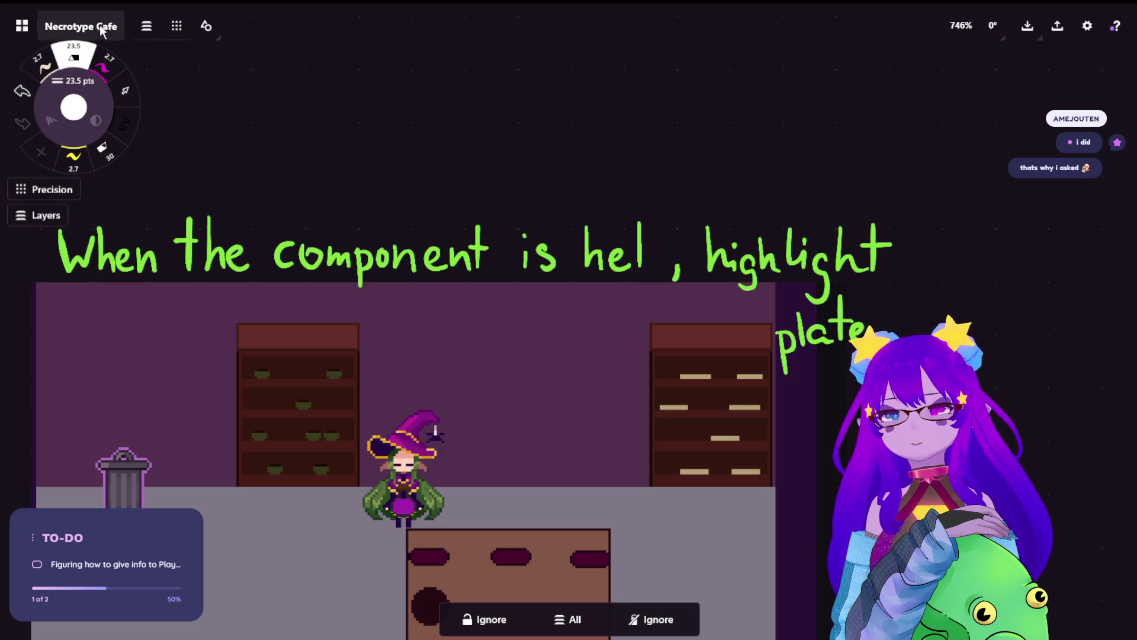
key(e)
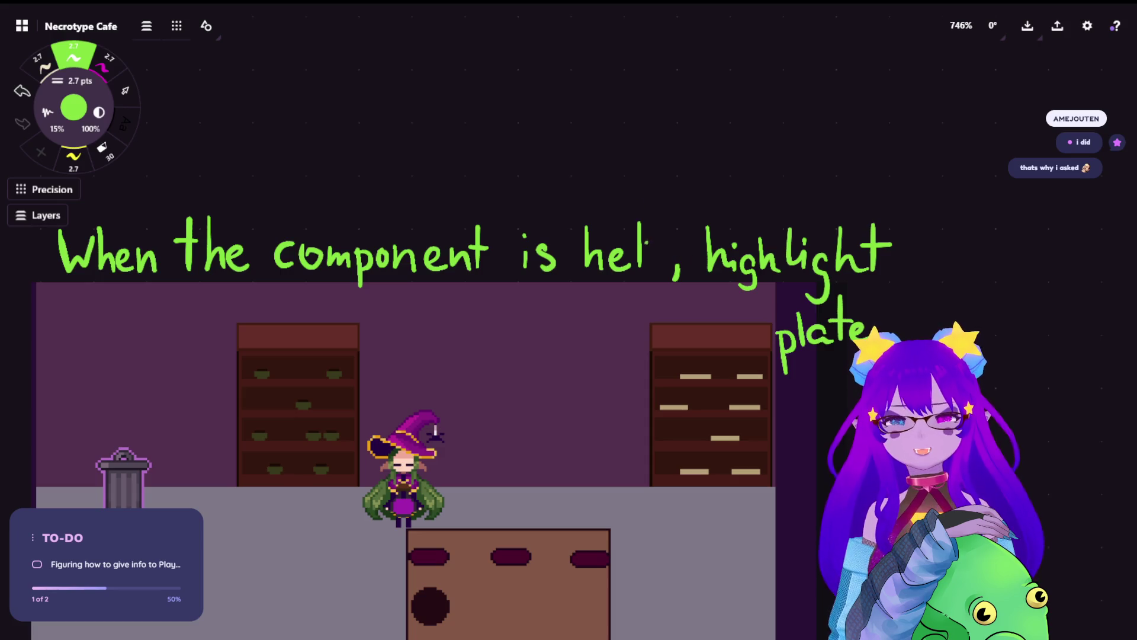
mouse_move(664, 247)
mouse_down()
mouse_move(651, 258)
mouse_move(666, 248)
mouse_move(667, 273)
mouse_up()
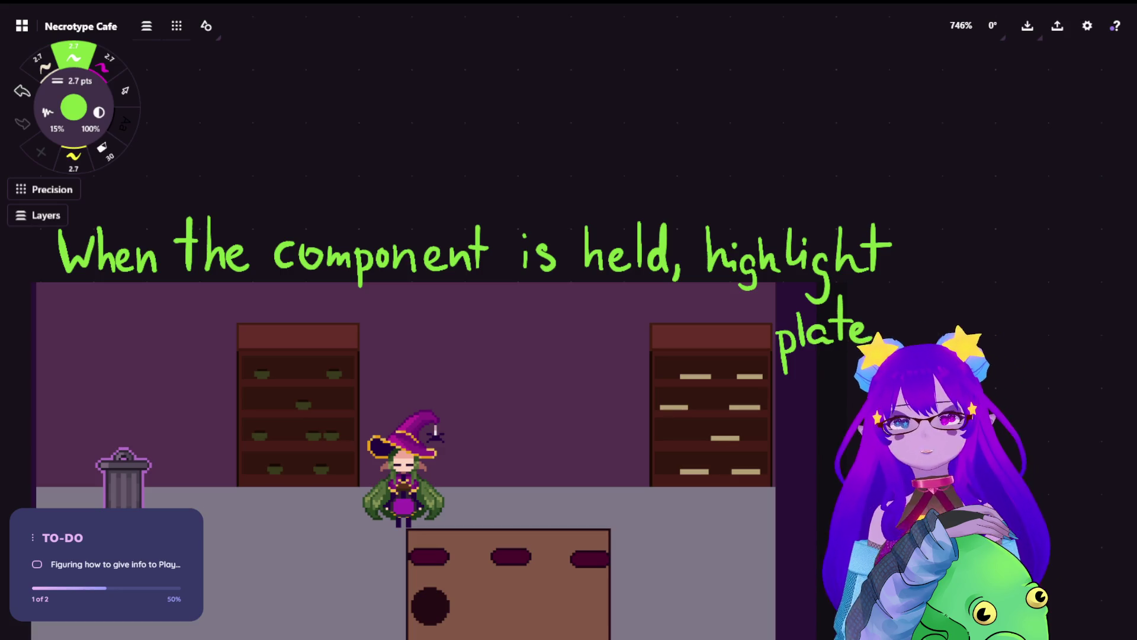
mouse_move(416, 113)
mouse_down()
mouse_move(403, 123)
mouse_move(430, 149)
mouse_move(413, 109)
mouse_up()
click(441, 167)
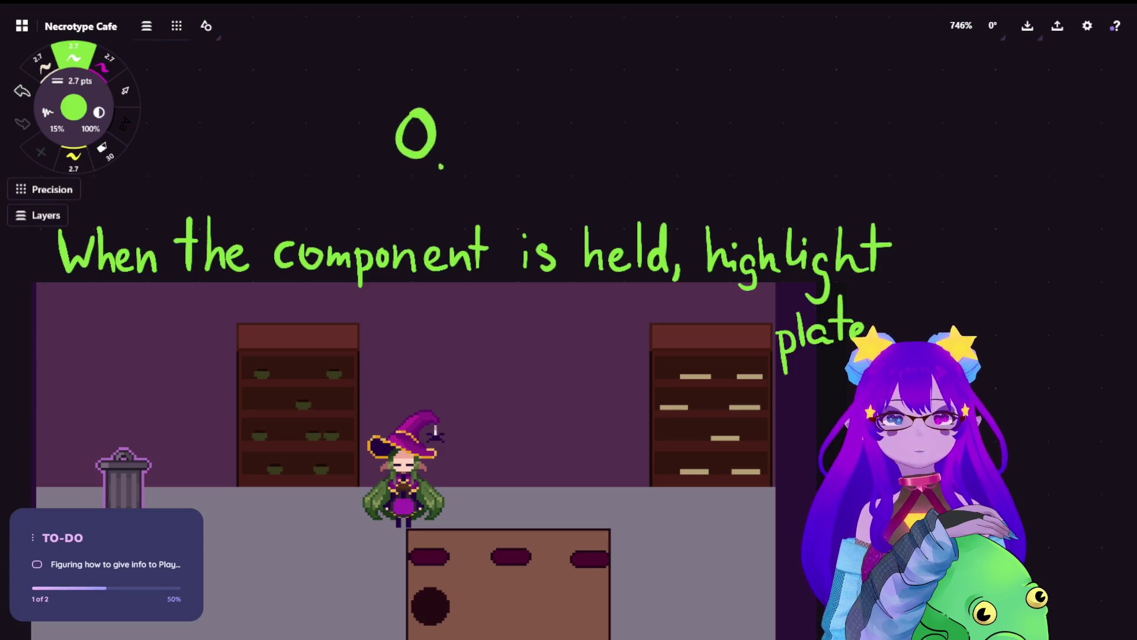
key(ctrl+z)
key(ctrl+z)
drag(408, 109, 412, 153)
click(428, 144)
mouse_move(435, 101)
mouse_down()
mouse_move(459, 151)
mouse_move(489, 152)
mouse_up()
key(ctrl+z)
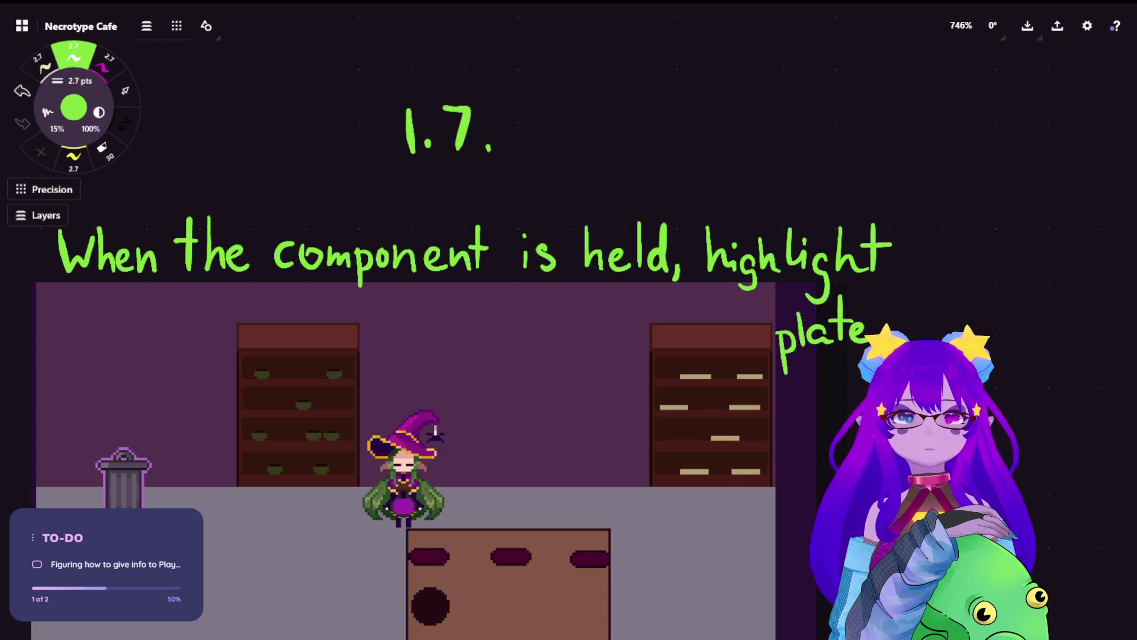
drag(510, 112, 511, 152)
mouse_move(544, 112)
mouse_down()
mouse_move(530, 151)
mouse_move(540, 110)
mouse_up()
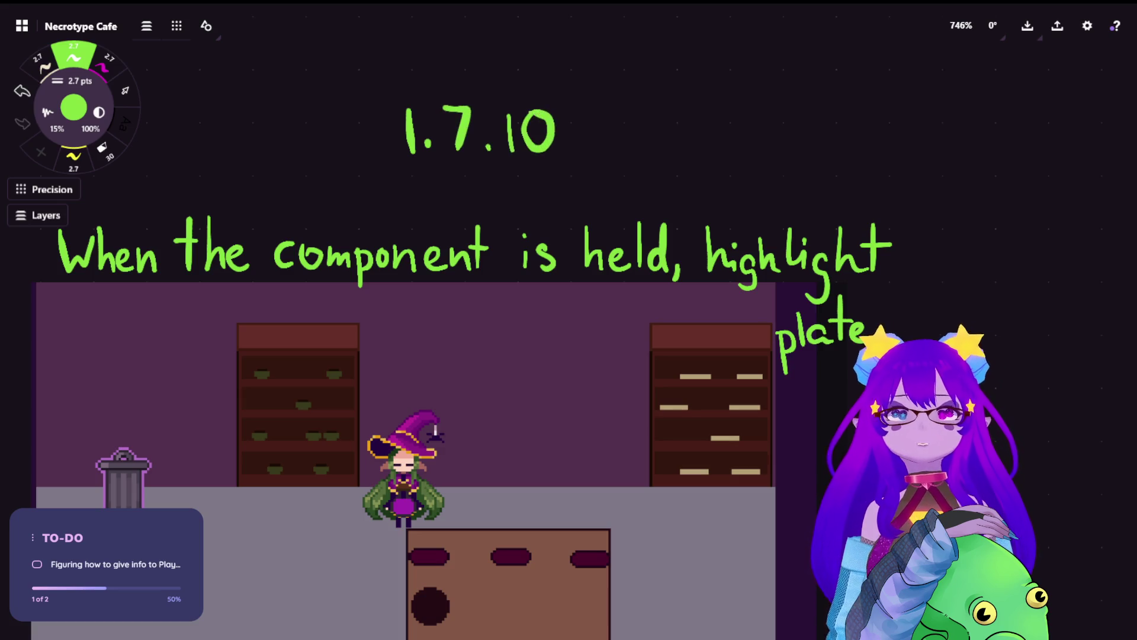
click(105, 65)
drag(515, 173, 545, 169)
drag(436, 173, 475, 168)
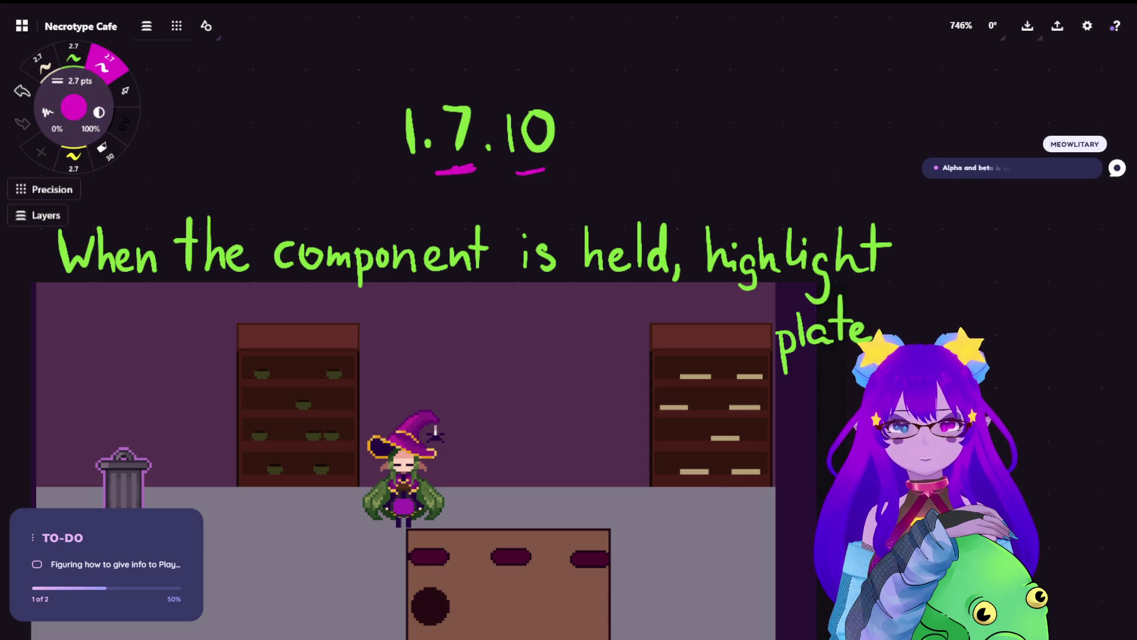
drag(370, 175, 415, 169)
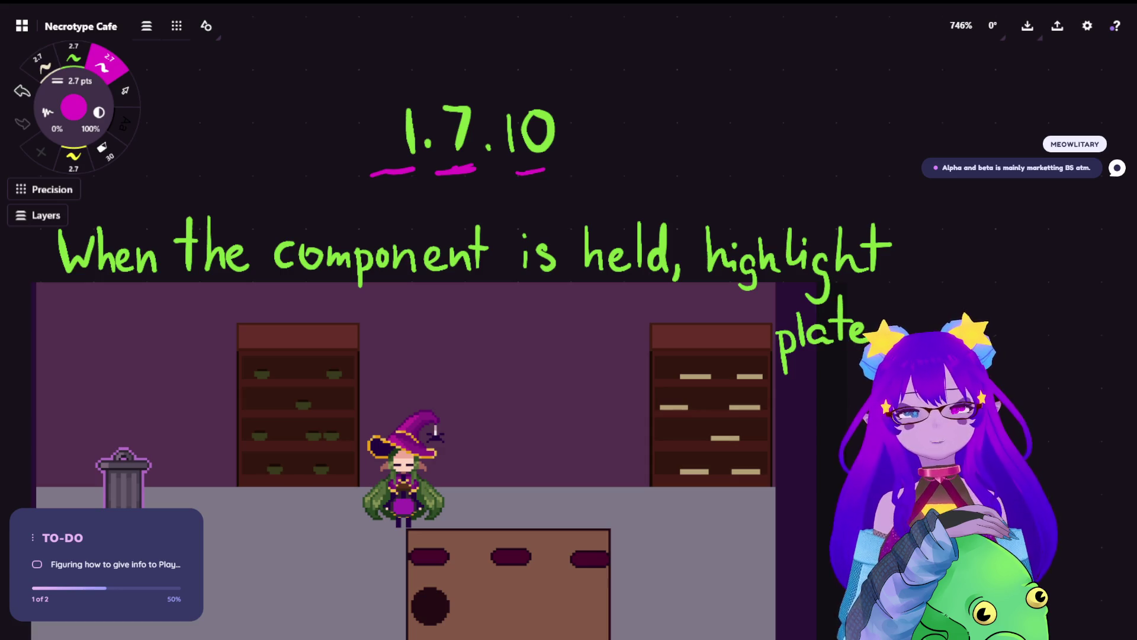
drag(850, 332, 871, 341)
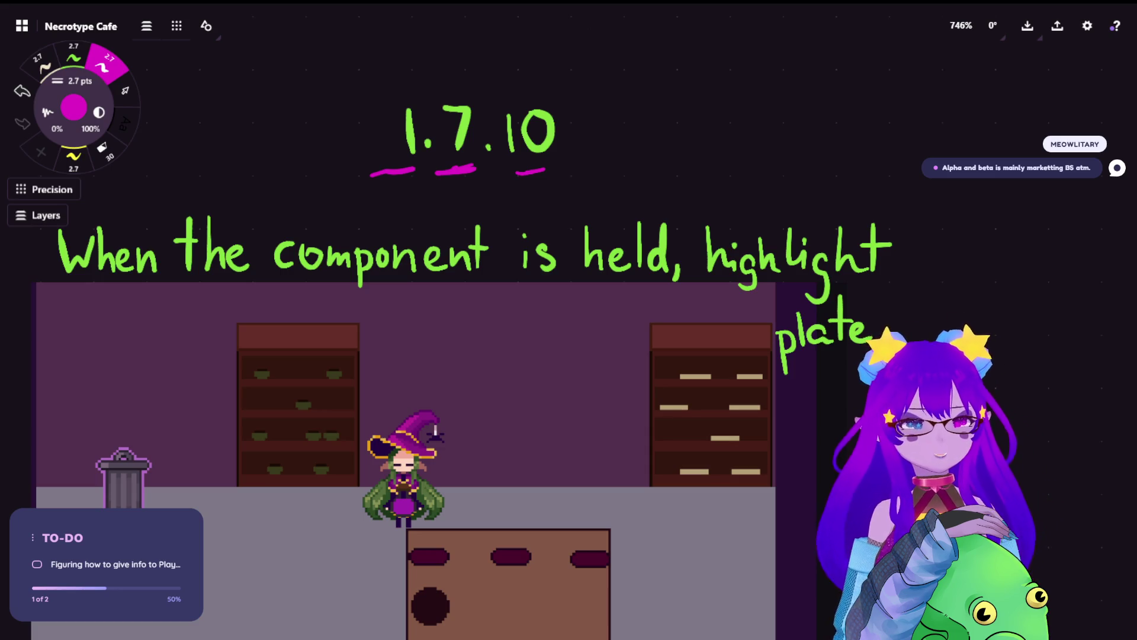
click(73, 58)
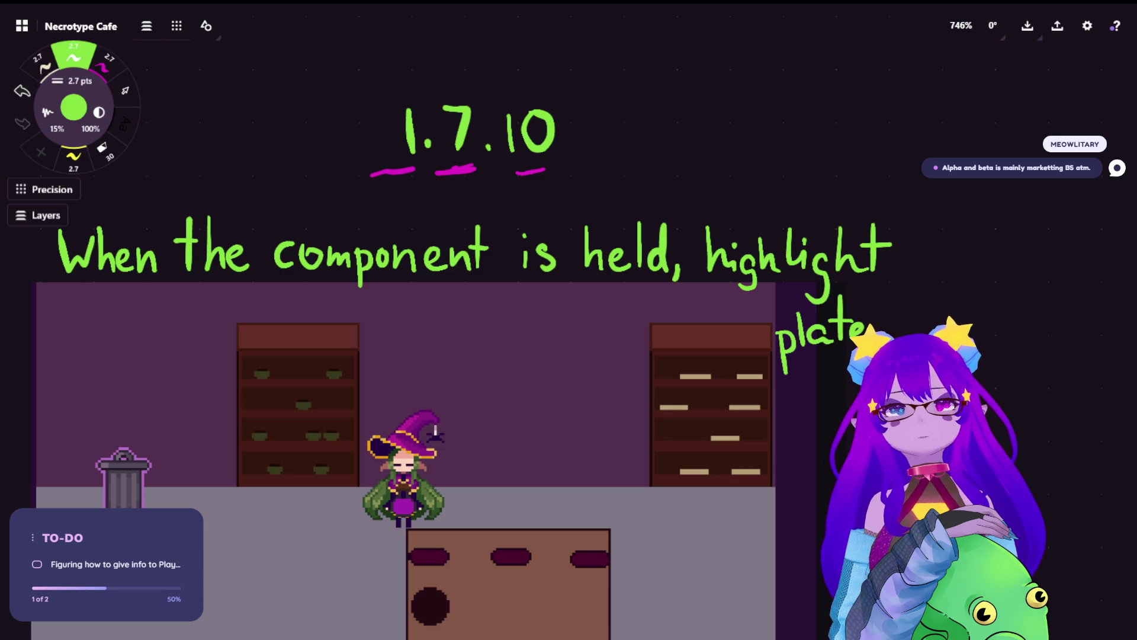
key(e)
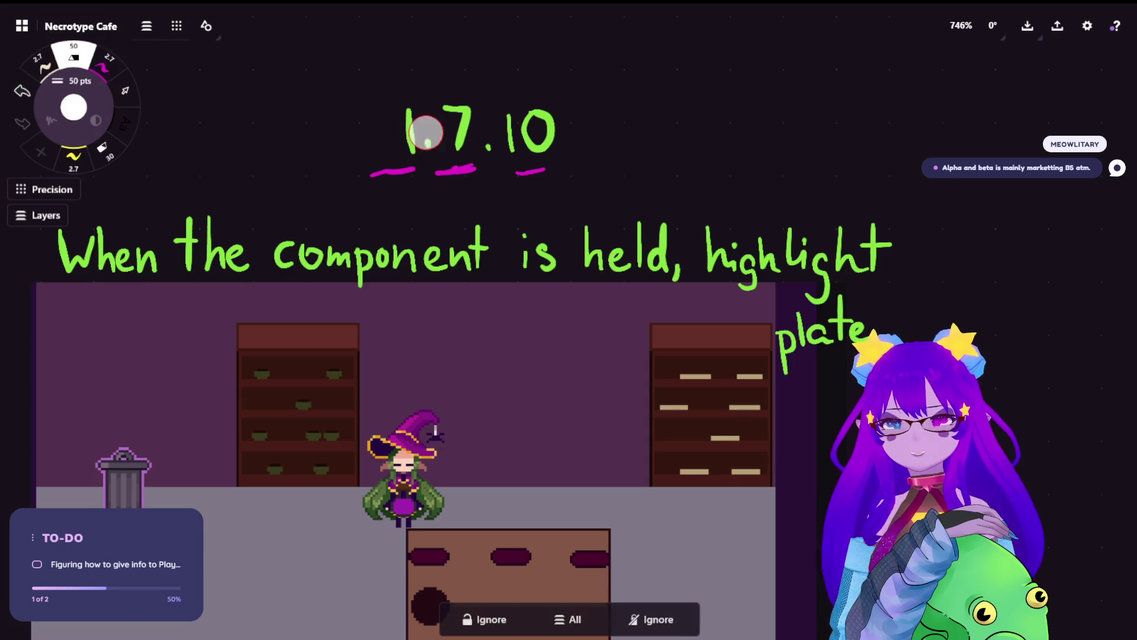
mouse_move(374, 173)
mouse_down()
mouse_move(401, 159)
mouse_move(392, 177)
mouse_move(507, 111)
mouse_move(460, 111)
mouse_up()
key(e)
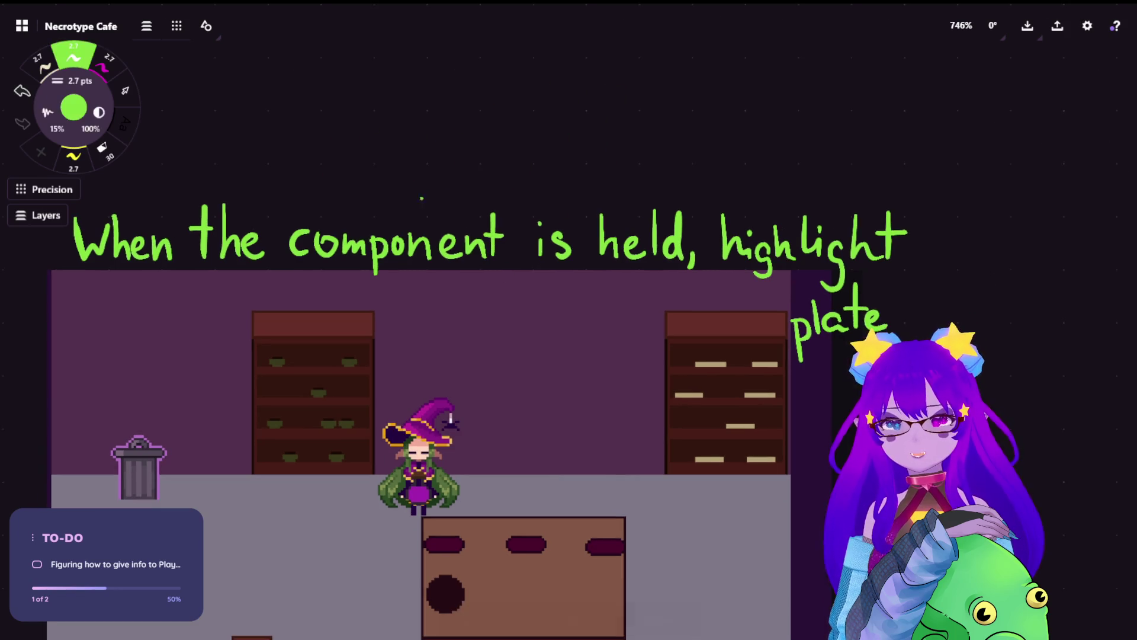
Step: Erase the leftover green fragment and draw a green arrow from 'the component' to the witch
click(44, 67)
click(74, 57)
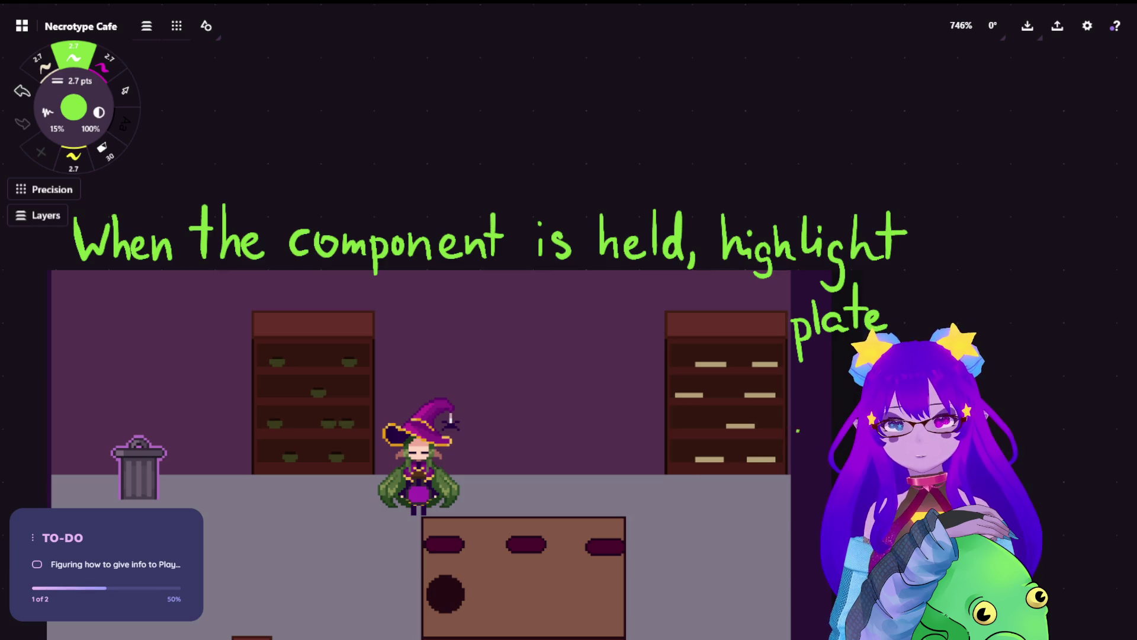
drag(801, 393, 633, 510)
key(ctrl+z)
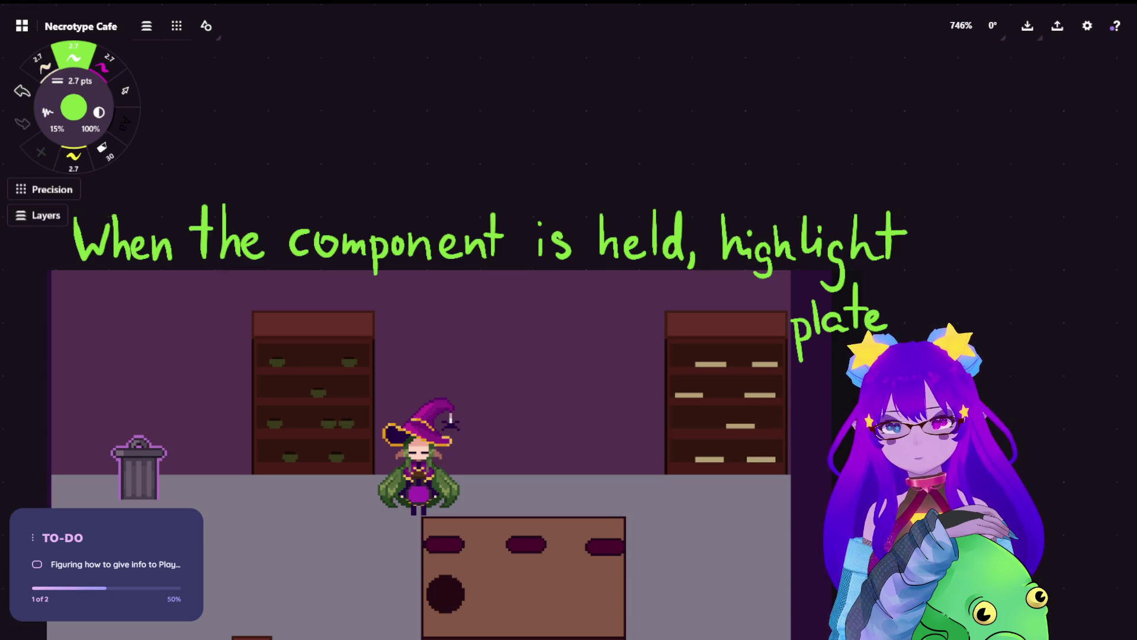
mouse_move(433, 283)
mouse_down()
mouse_move(484, 373)
mouse_move(468, 471)
mouse_move(478, 475)
mouse_up()
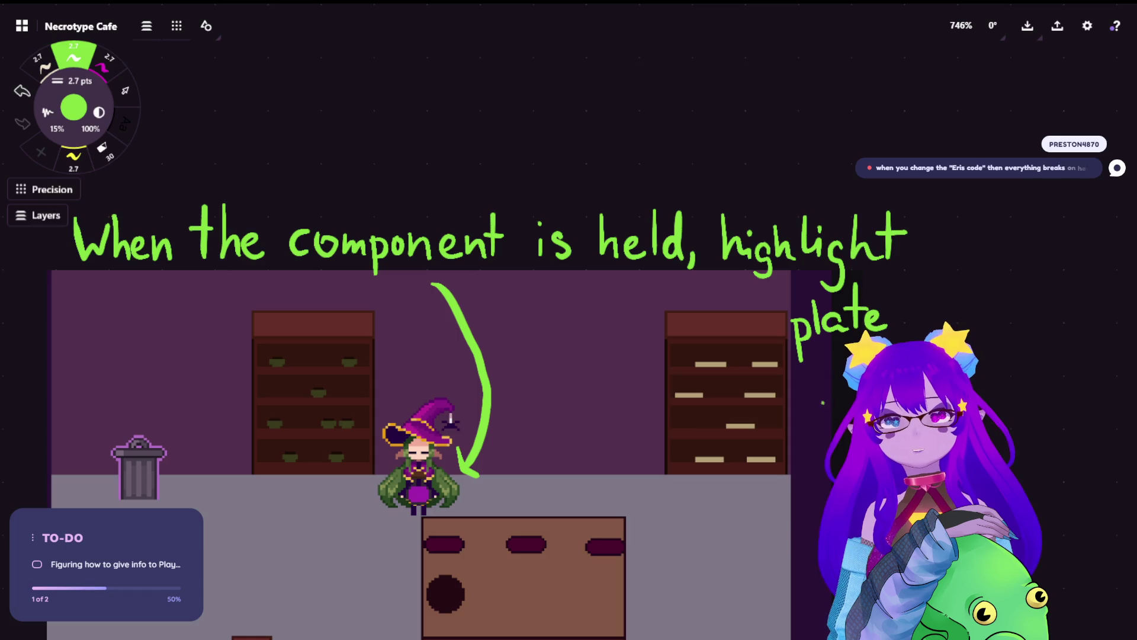
Step: Draw a green arrow from 'highlight' down to the plate on the counter, redoing misdrawn strokes
mouse_move(735, 276)
mouse_down()
mouse_move(616, 388)
mouse_move(563, 503)
mouse_up()
key(ctrl+z)
mouse_move(743, 259)
mouse_down()
mouse_move(633, 333)
mouse_move(543, 500)
mouse_up()
key(ctrl+z)
mouse_move(732, 285)
mouse_down()
mouse_move(593, 367)
mouse_move(525, 505)
mouse_move(516, 499)
mouse_move(525, 507)
mouse_move(546, 484)
mouse_up()
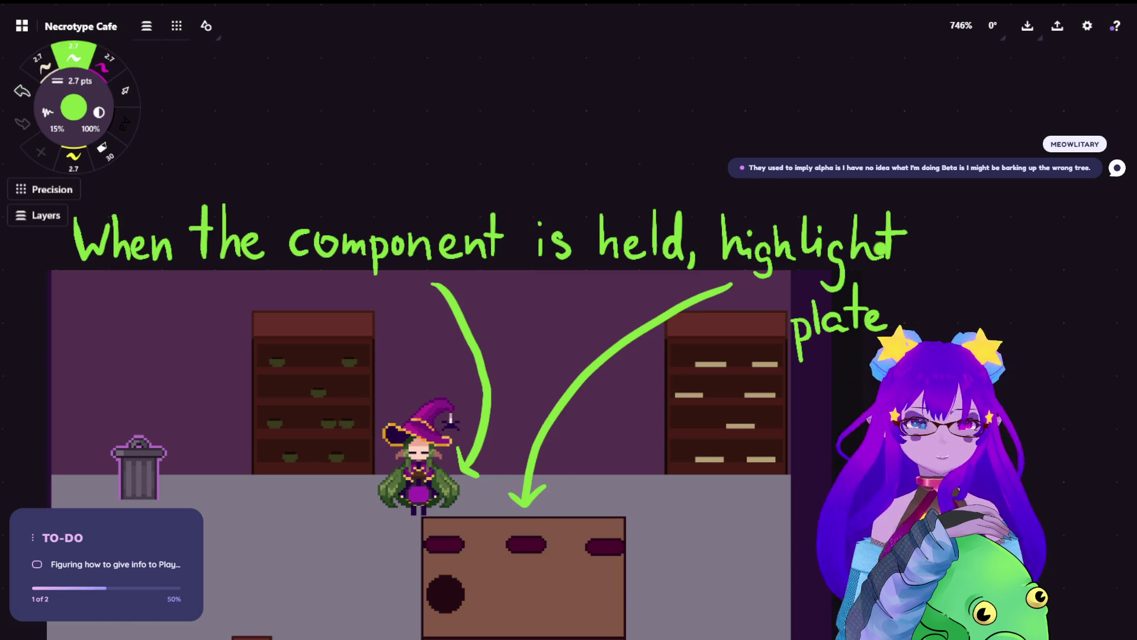
Step: Bring the FLAVORS mockup into view and switch to the cream pen preset
scroll(882, 250, down, 5)
scroll(792, 296, down, 3)
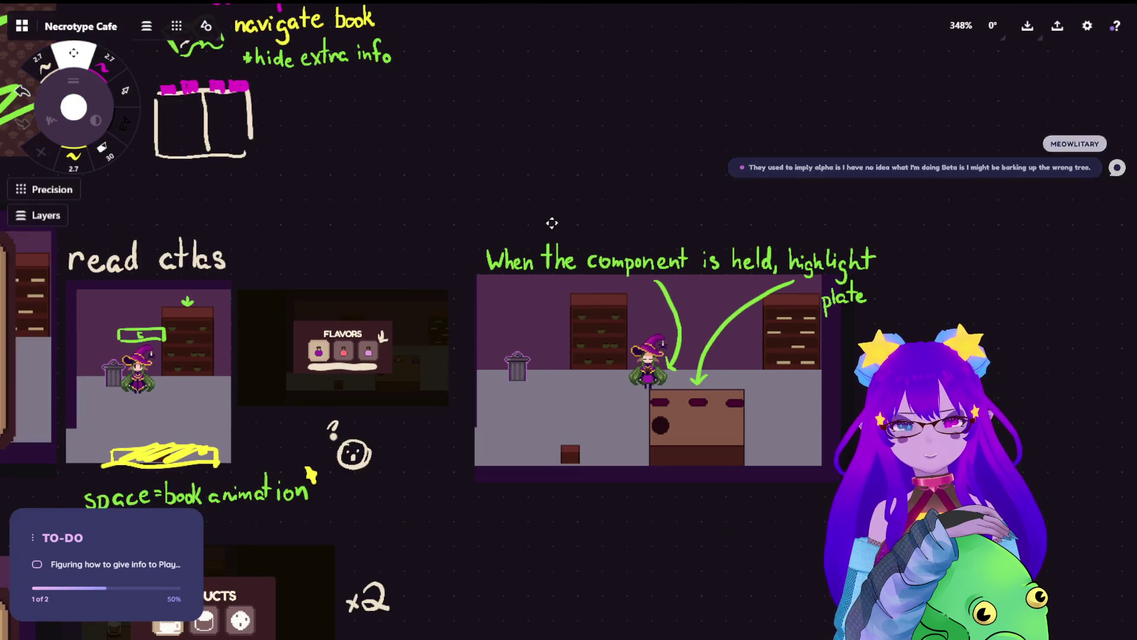
scroll(549, 221, left, 3)
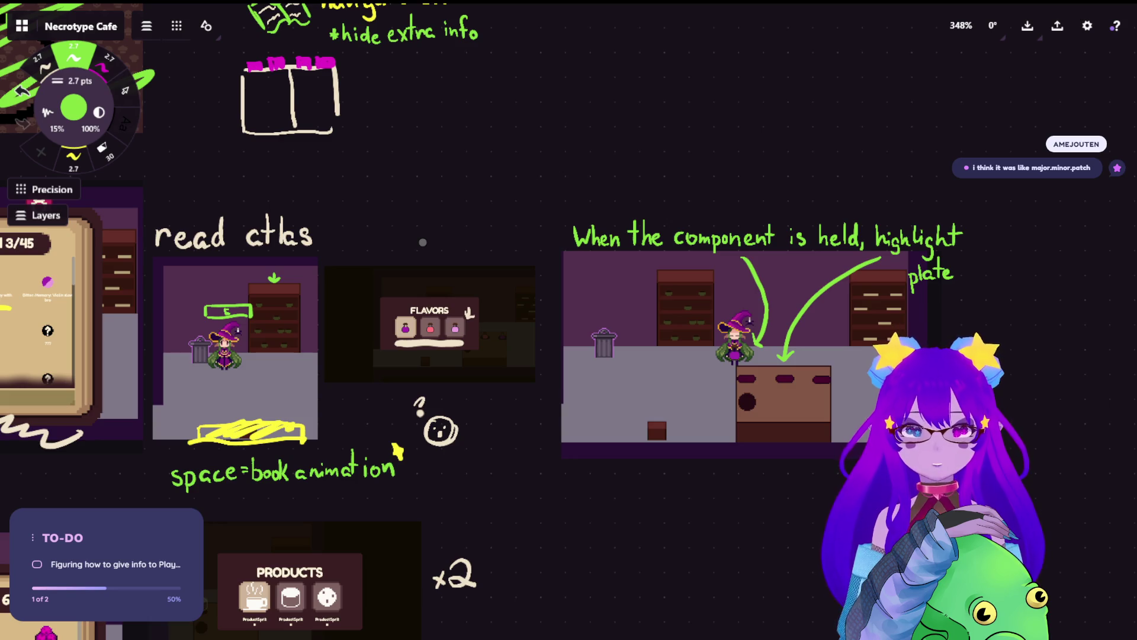
scroll(421, 242, up, 5)
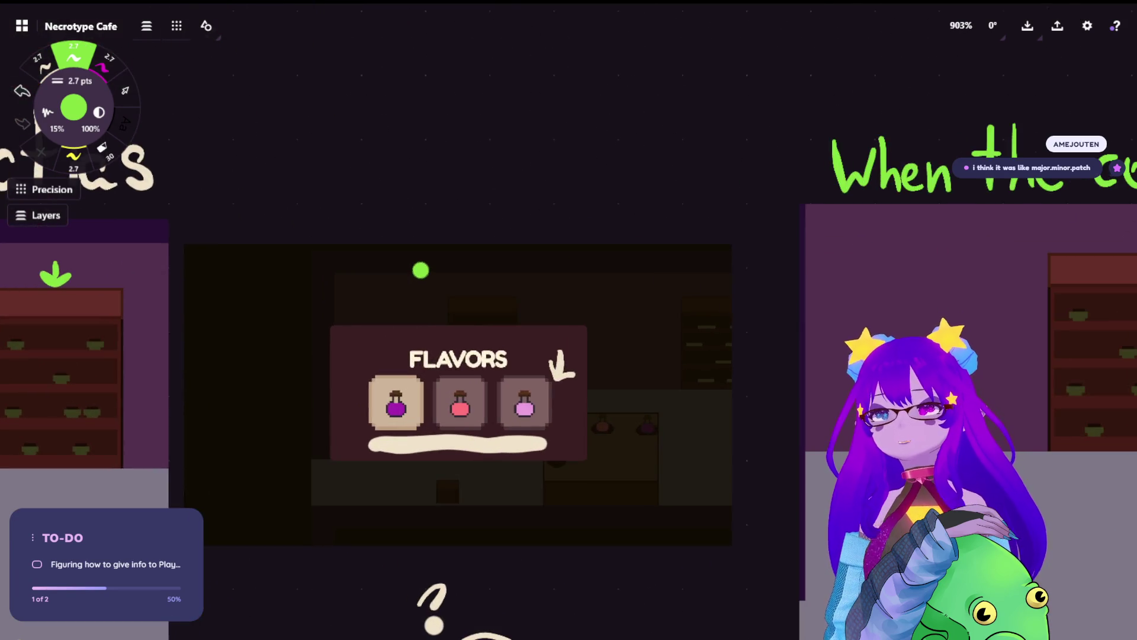
click(42, 62)
drag(554, 310, 557, 341)
key(ctrl+z)
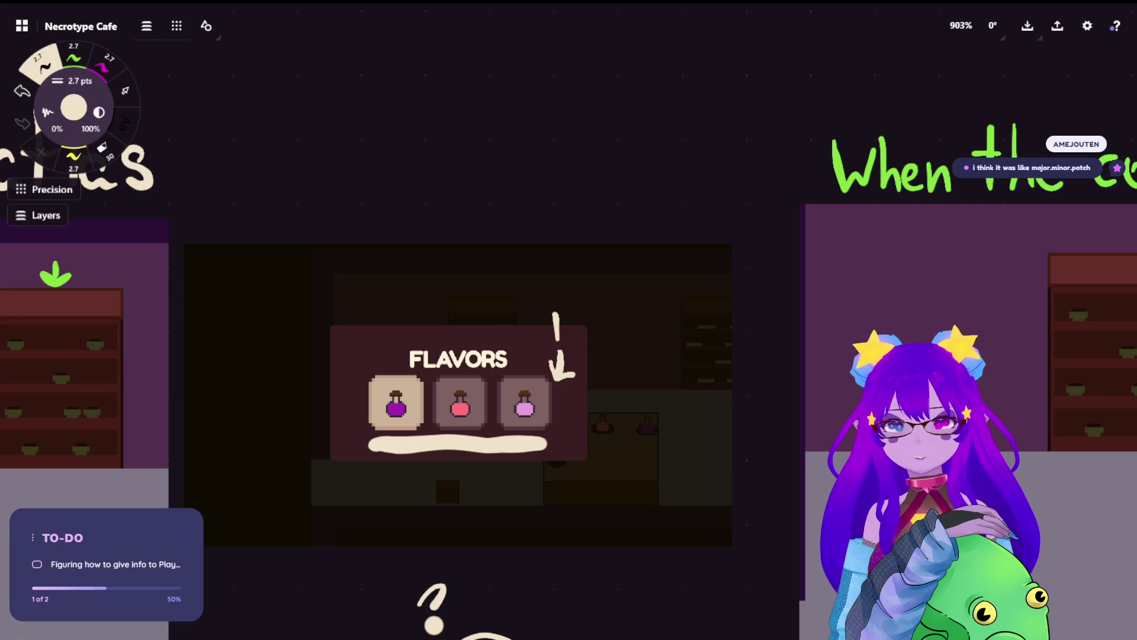
Step: Handwrite 'Interact' in cream above the arrow and add a cream mark at the bottom right
mouse_move(535, 300)
mouse_down()
mouse_move(566, 298)
mouse_move(568, 317)
mouse_move(575, 309)
mouse_up()
key(ctrl+z)
key(ctrl+z)
key(ctrl+z)
drag(541, 344, 591, 346)
key(ctrl+z)
mouse_move(599, 307)
mouse_down()
mouse_move(600, 343)
mouse_move(597, 323)
mouse_move(632, 346)
mouse_move(644, 327)
mouse_move(630, 350)
mouse_move(645, 327)
mouse_move(680, 350)
mouse_up()
key(ctrl+z)
mouse_move(693, 304)
mouse_down()
mouse_move(692, 353)
mouse_move(708, 326)
mouse_up()
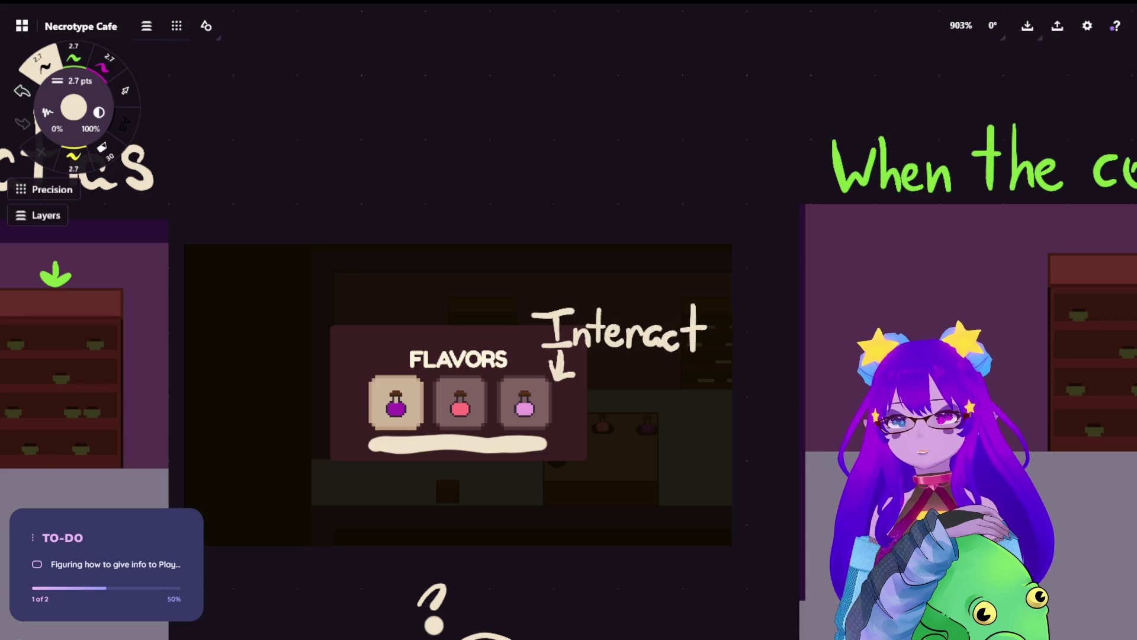
mouse_move(706, 531)
mouse_down()
mouse_move(681, 536)
mouse_move(727, 534)
mouse_move(660, 532)
mouse_up()
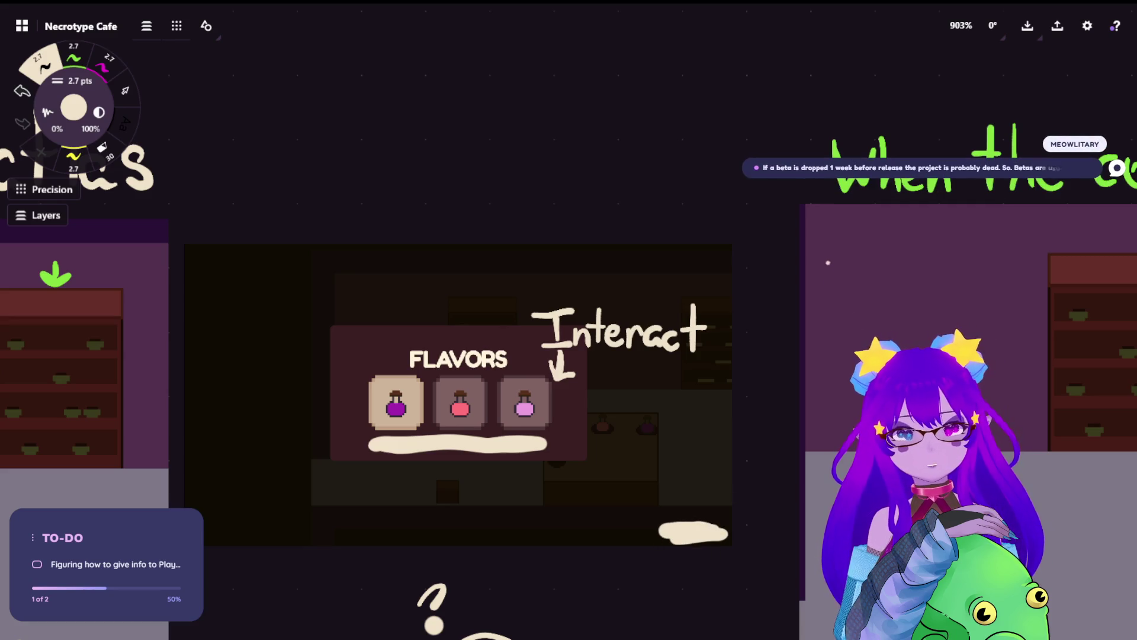
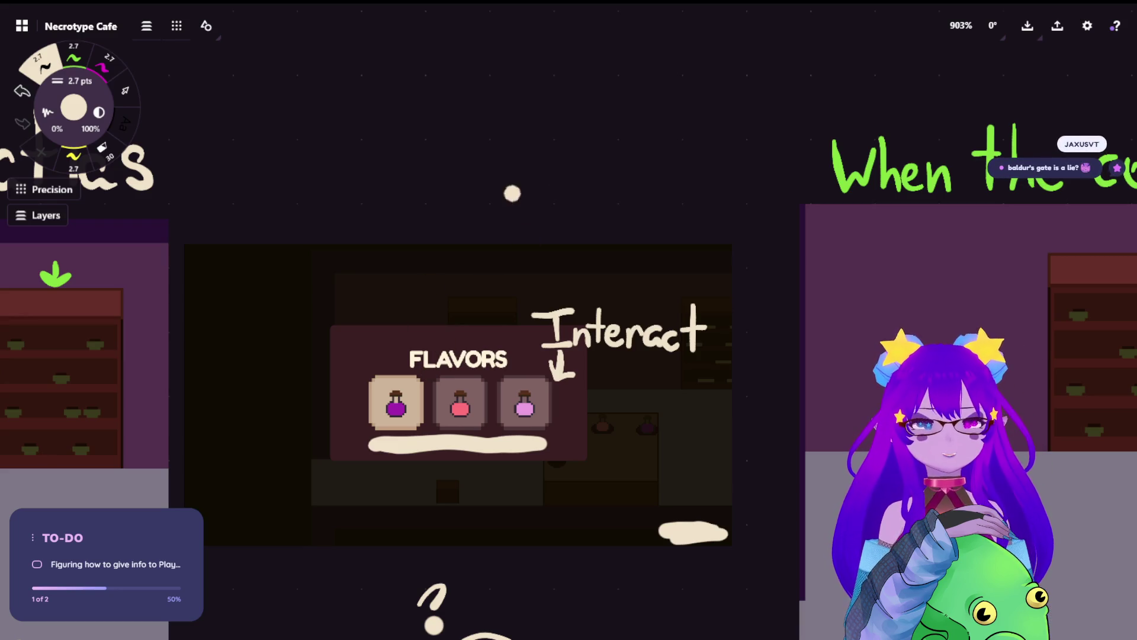
Step: Zoom out from the Flavors mock-up and pan to the calibration notes and witch screenshots at 348%
scroll(670, 107, down, 15)
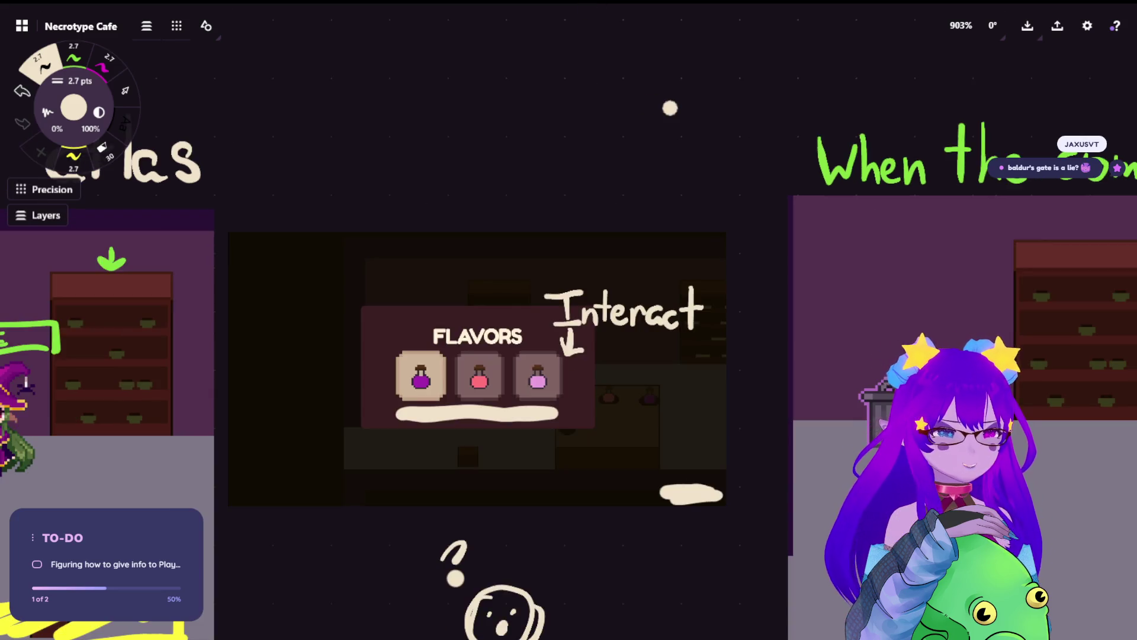
scroll(847, 321, up, 5)
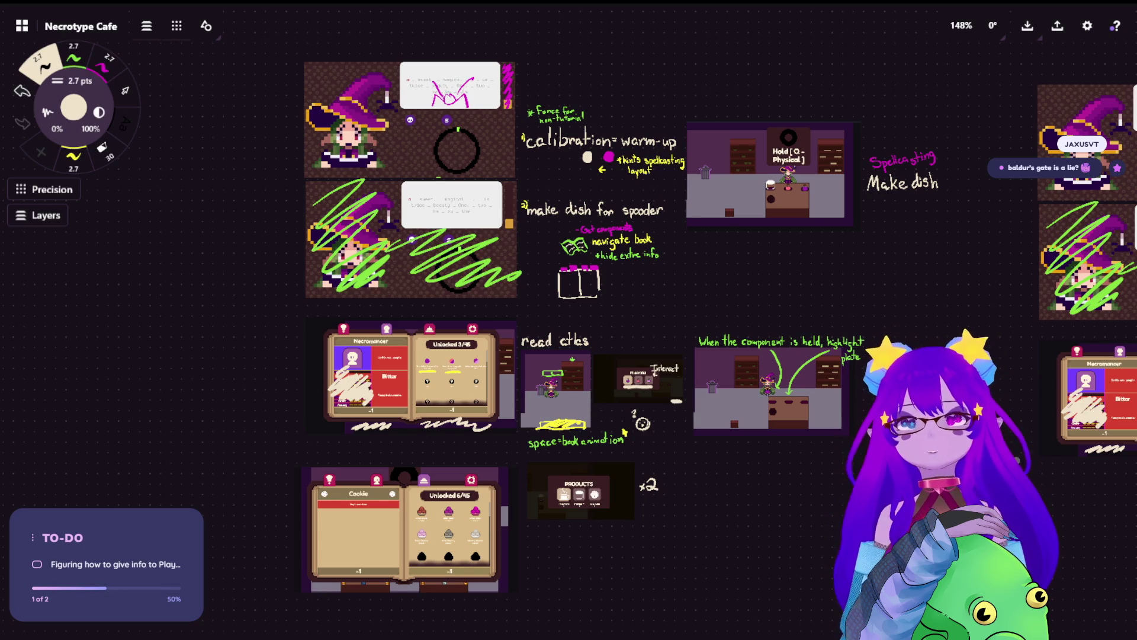
scroll(802, 210, down, 3)
scroll(798, 373, up, 6)
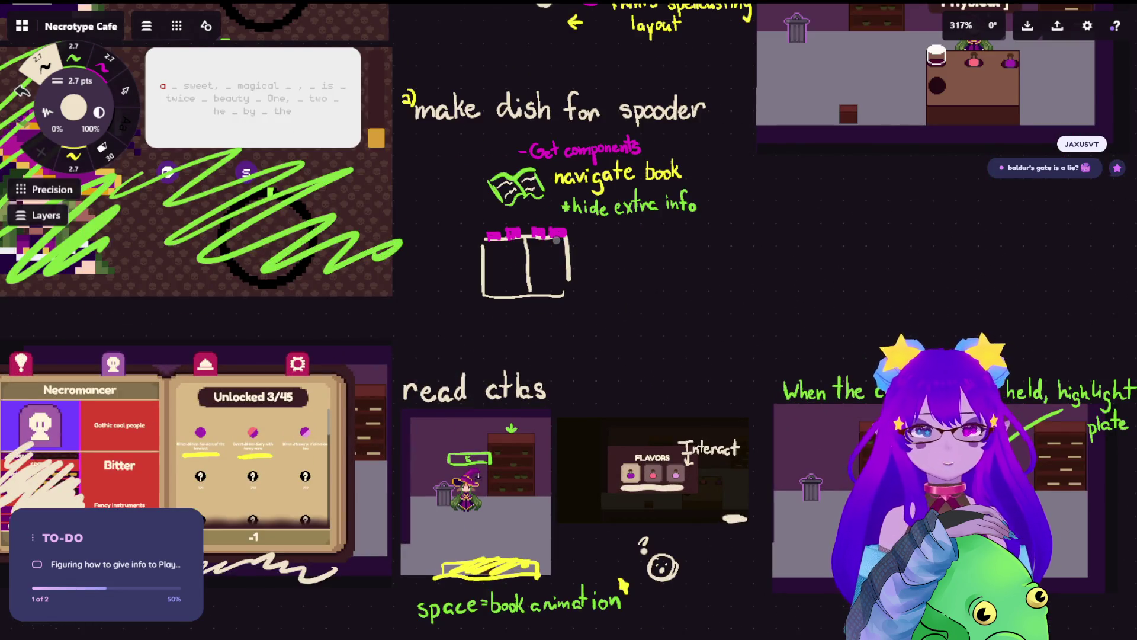
scroll(814, 236, up, 4)
mouse_move(813, 236)
mouse_down()
mouse_move(730, 173)
mouse_move(557, 172)
mouse_move(709, 376)
mouse_up()
scroll(710, 375, down, 4)
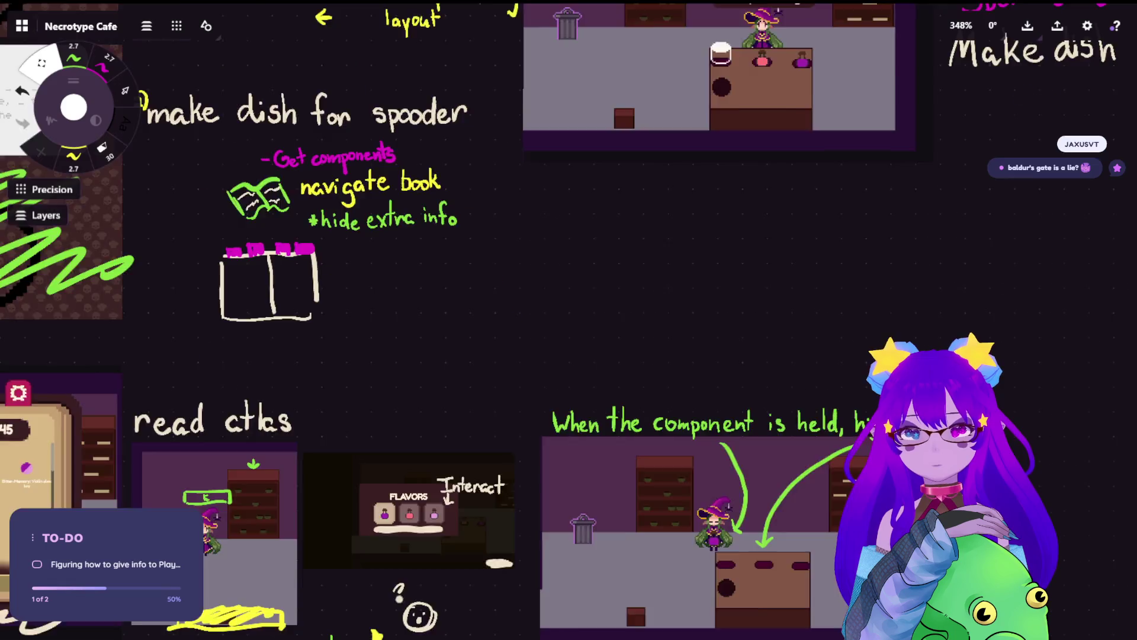
drag(190, 53, 406, 292)
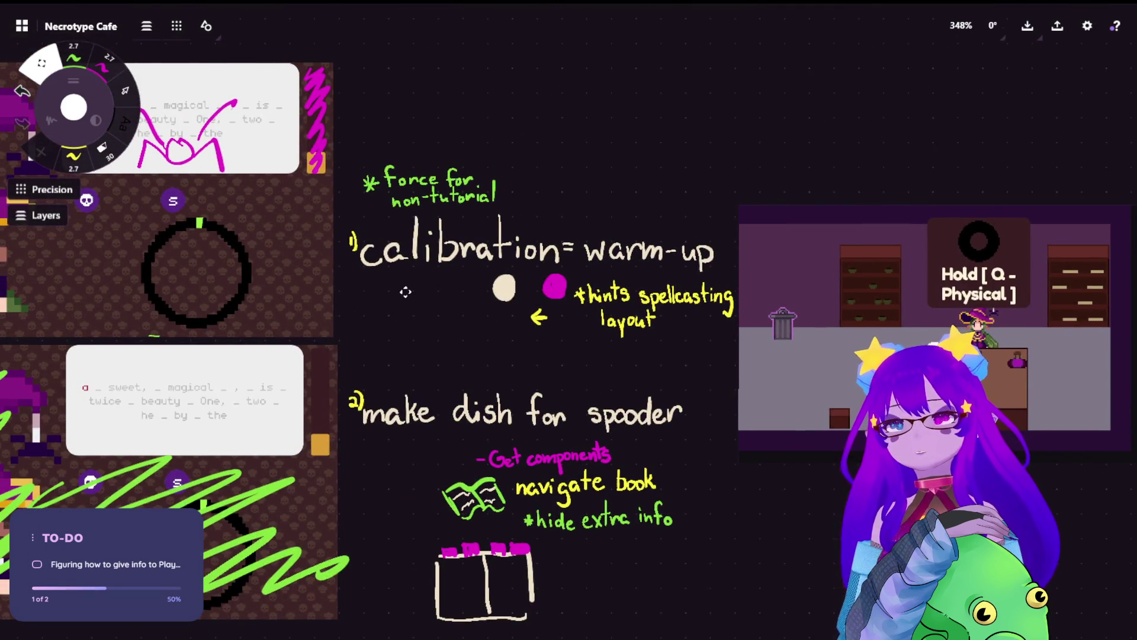
drag(391, 448, 681, 366)
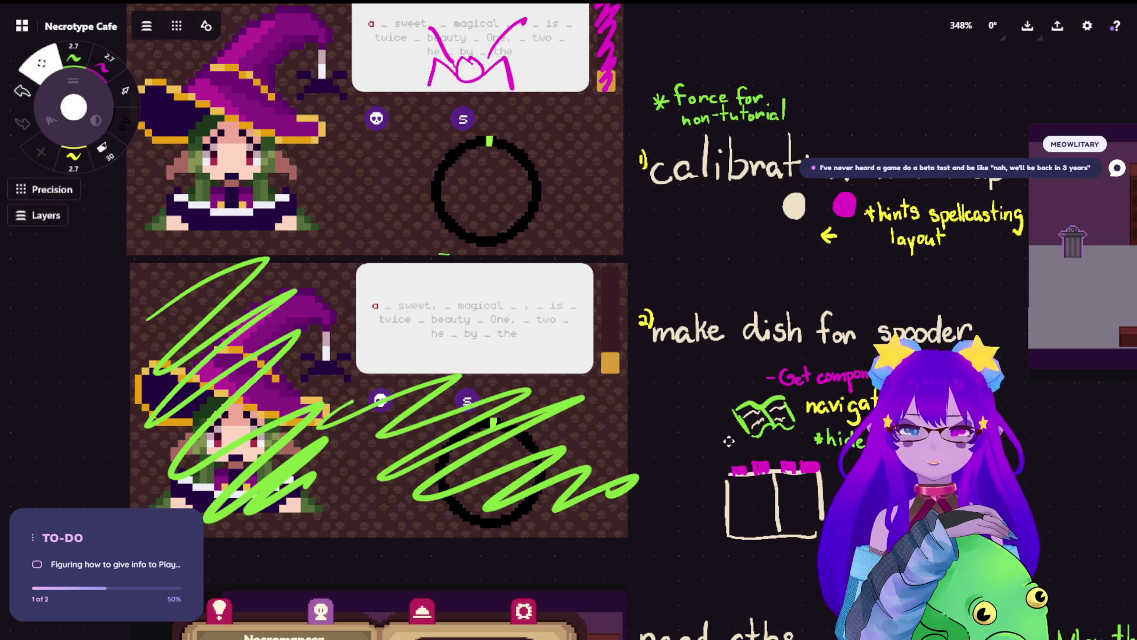
Step: Switch to the 2.7 pt cream pen and zoom out to 162%
key(Escape)
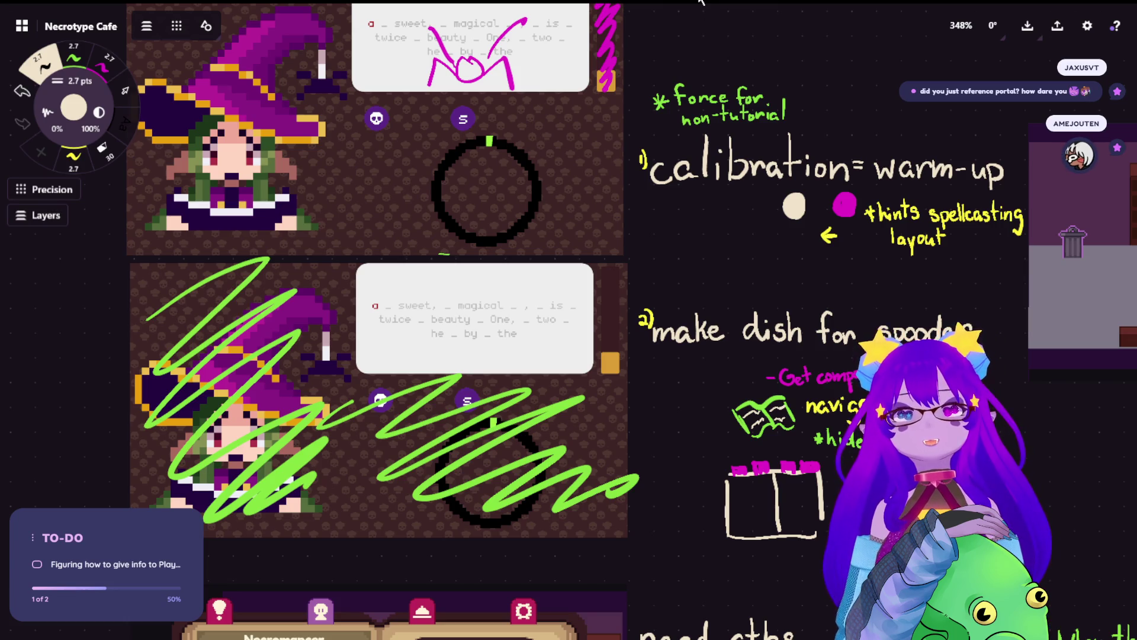
scroll(782, 293, down, 5)
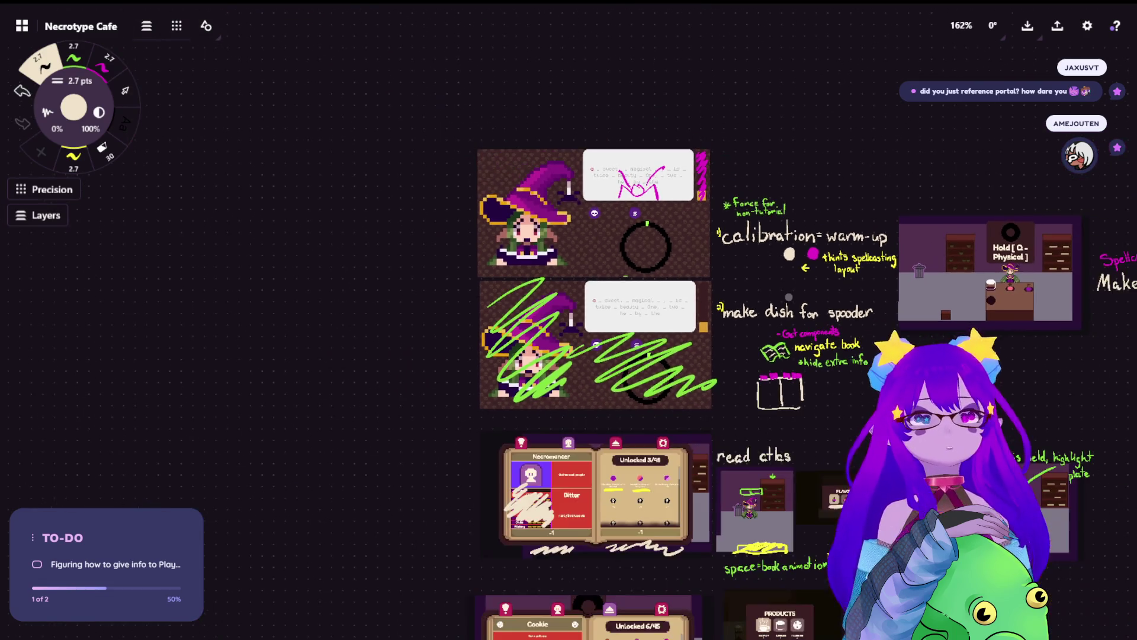
Step: Pan the board, zoom out to 111% to see both copies, then zoom to 200% on the make-dish notes
drag(858, 449, 688, 332)
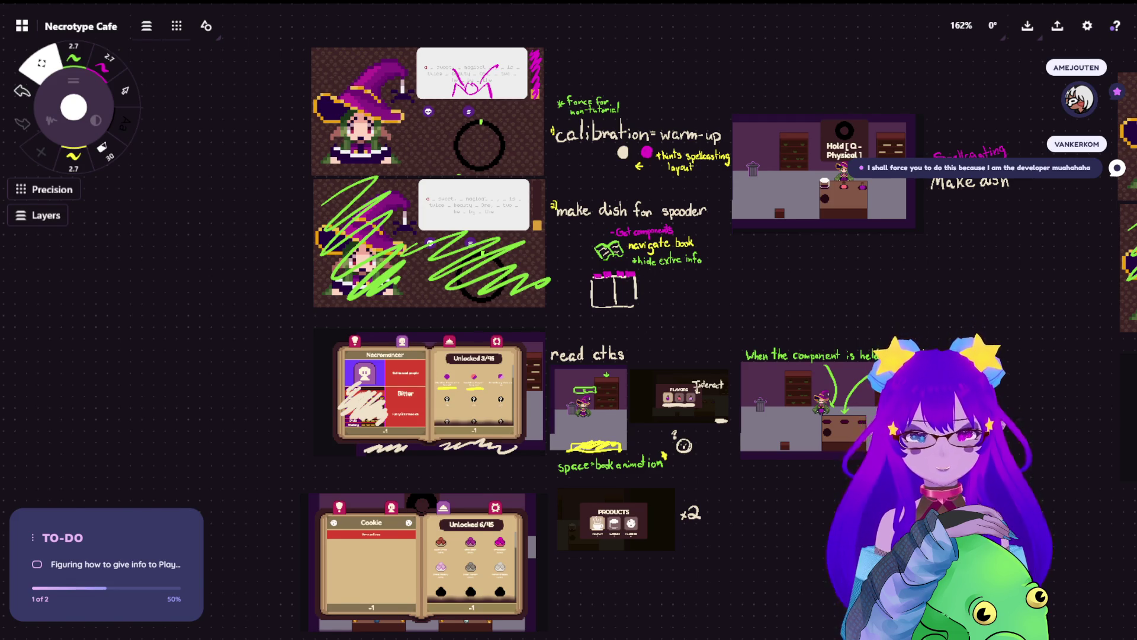
drag(666, 297, 519, 209)
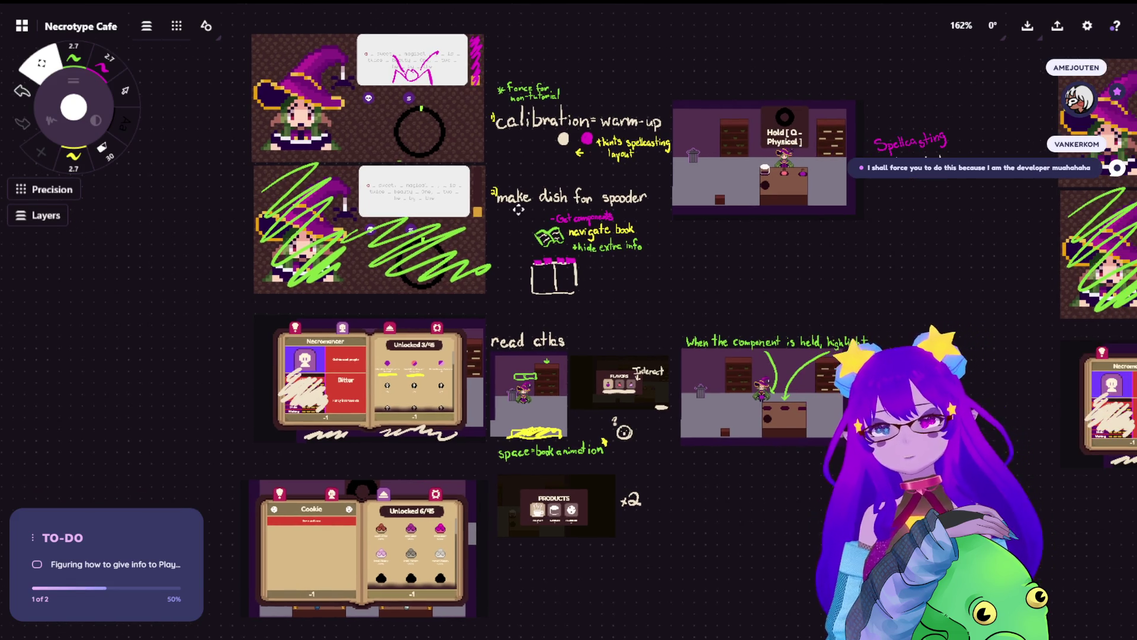
key(ctrl+z)
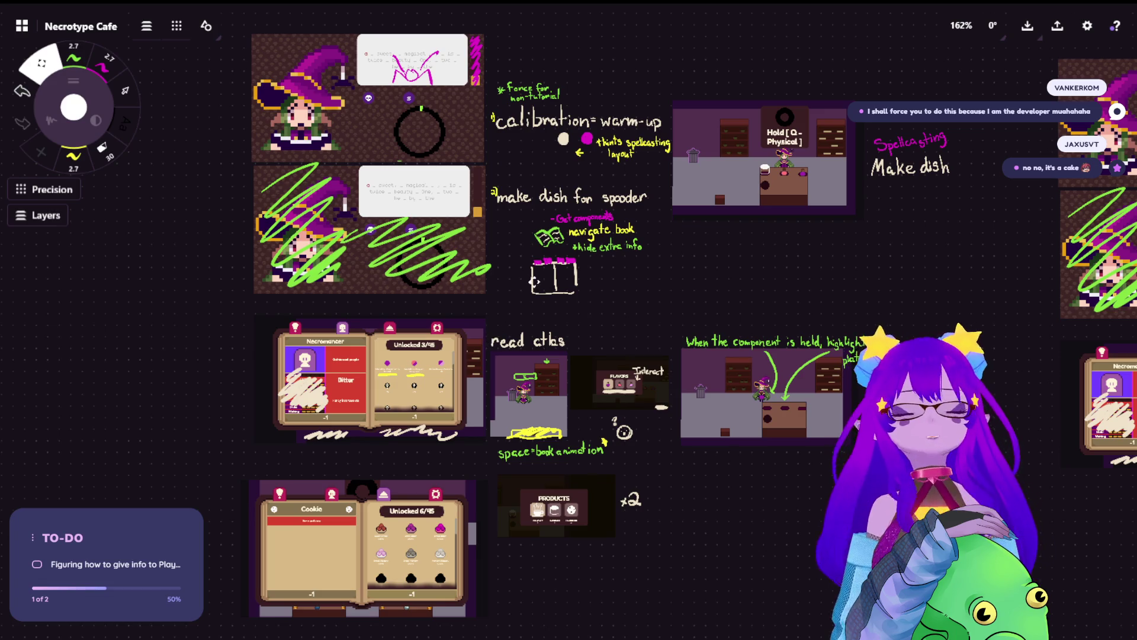
scroll(538, 223, down, 1)
scroll(541, 219, down, 3)
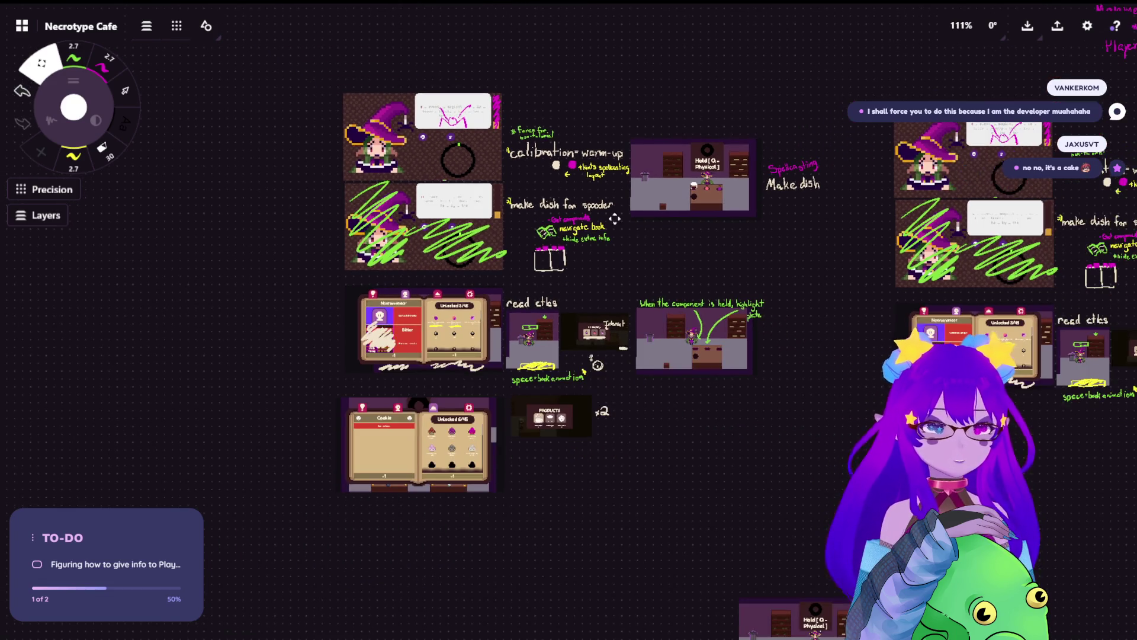
drag(615, 220, 580, 256)
drag(685, 240, 643, 260)
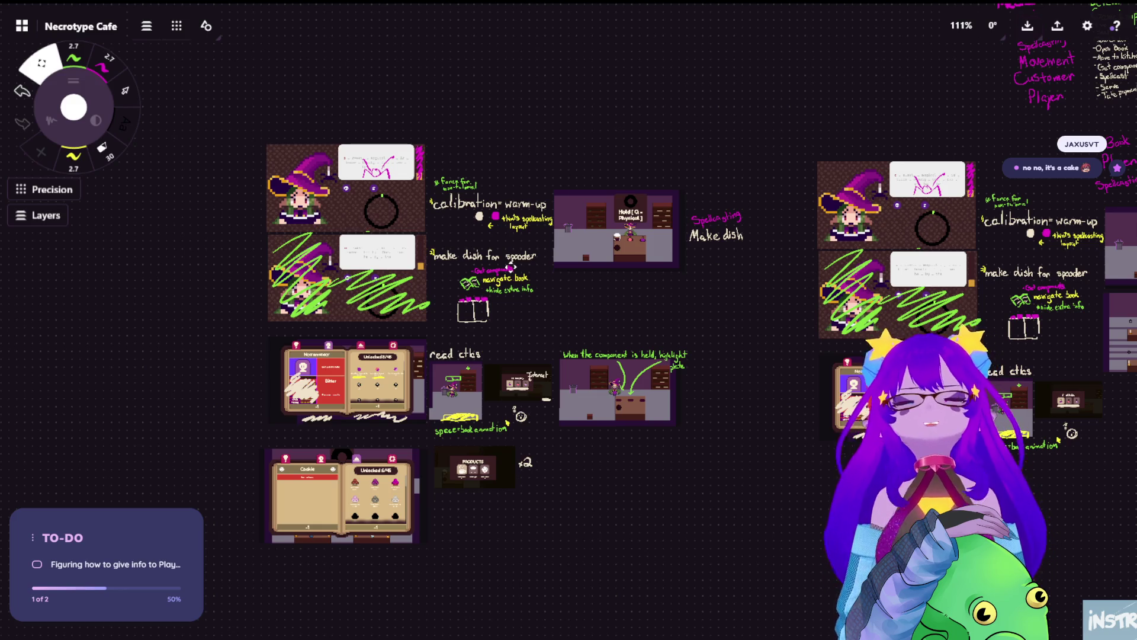
scroll(500, 298, up, 5)
scroll(697, 217, down, 5)
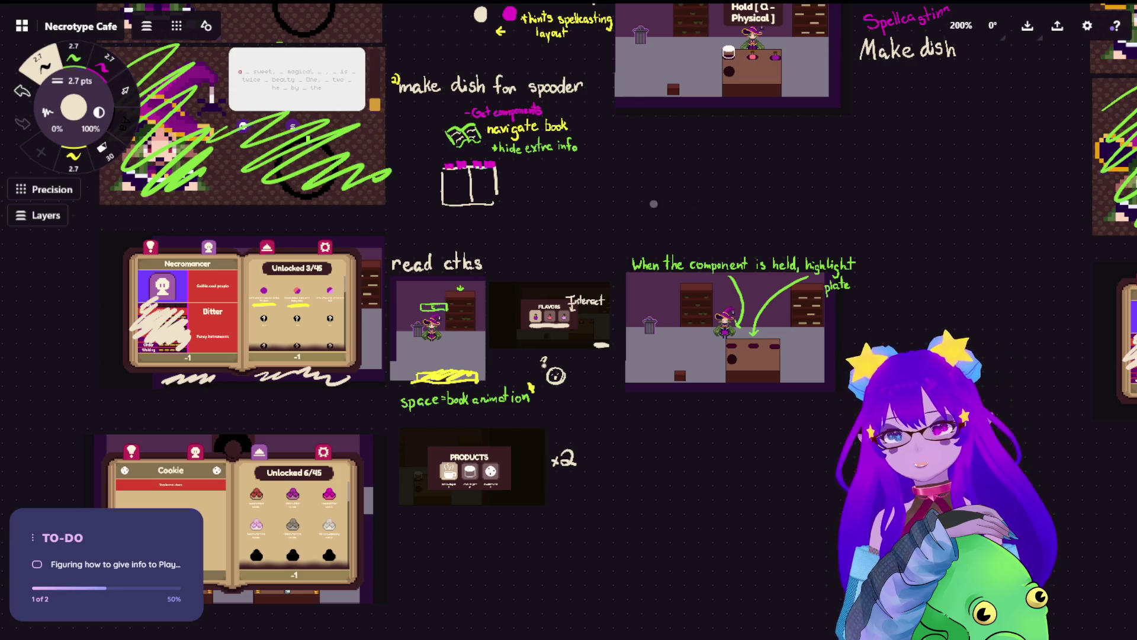
scroll(788, 346, up, 5)
scroll(846, 285, up, 2)
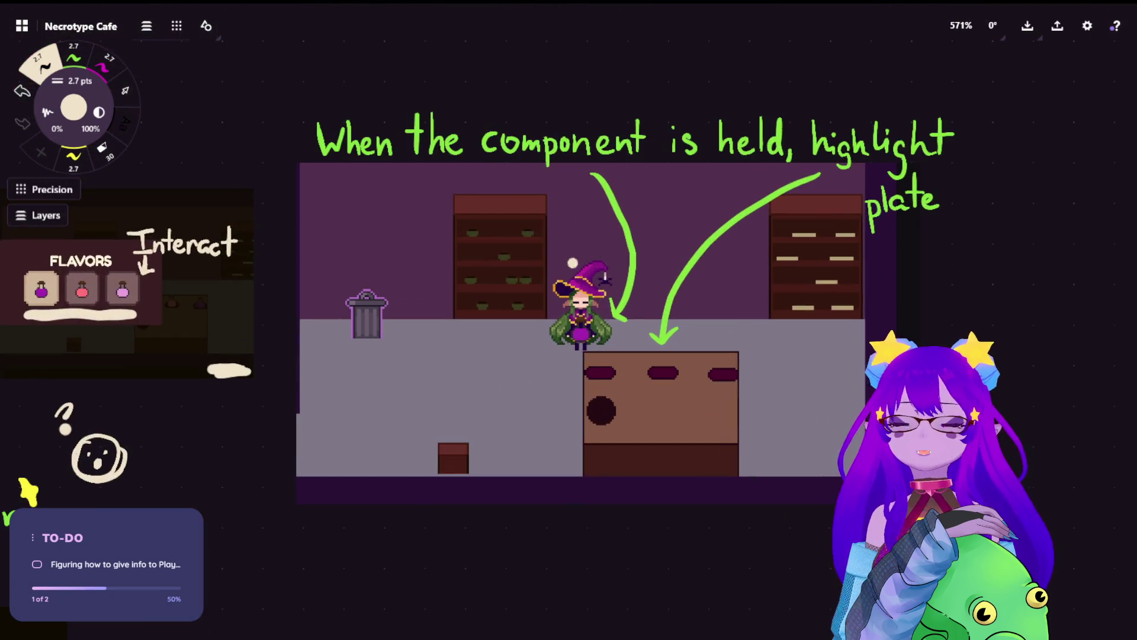
scroll(606, 276, down, 6)
drag(130, 488, 302, 431)
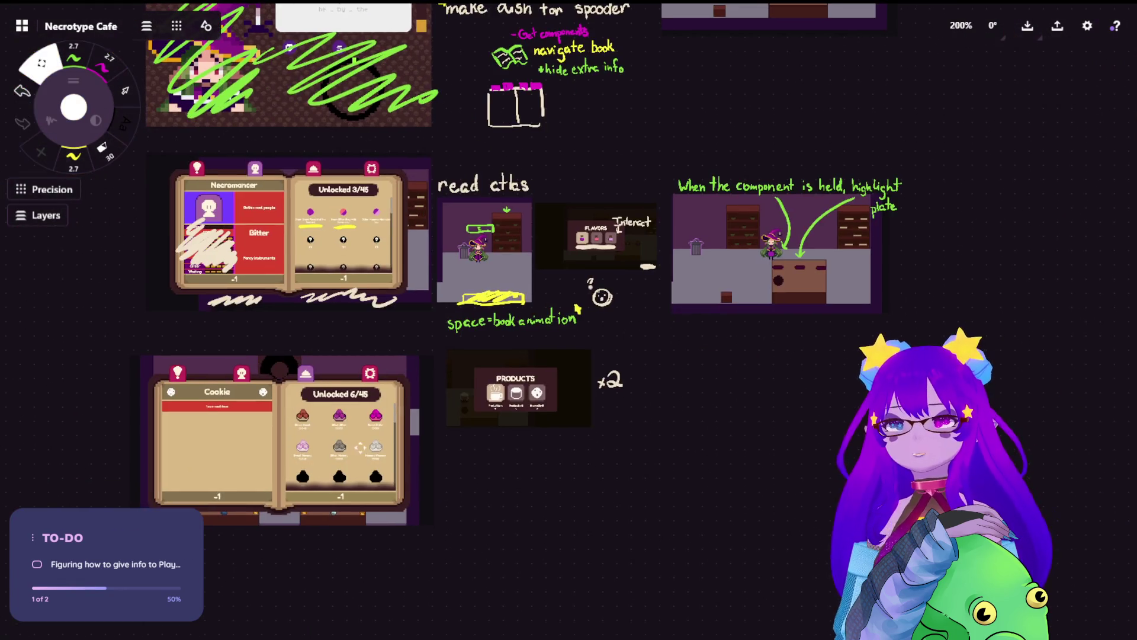
scroll(303, 430, up, 4)
scroll(303, 431, up, 3)
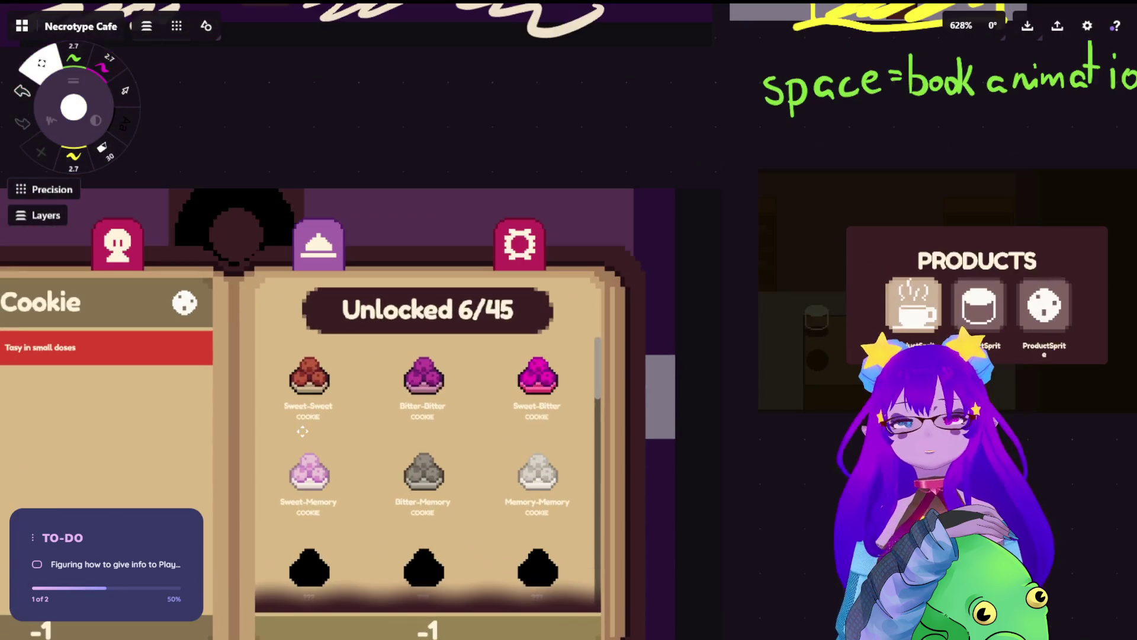
scroll(287, 413, down, 3)
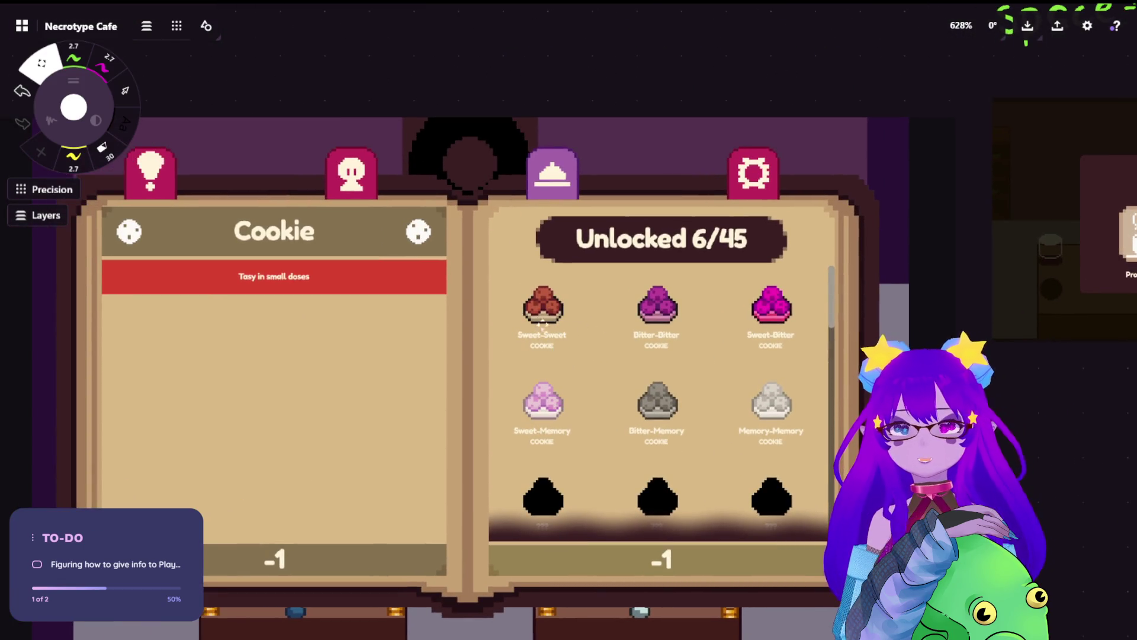
scroll(559, 338, up, 3)
scroll(560, 368, down, 2)
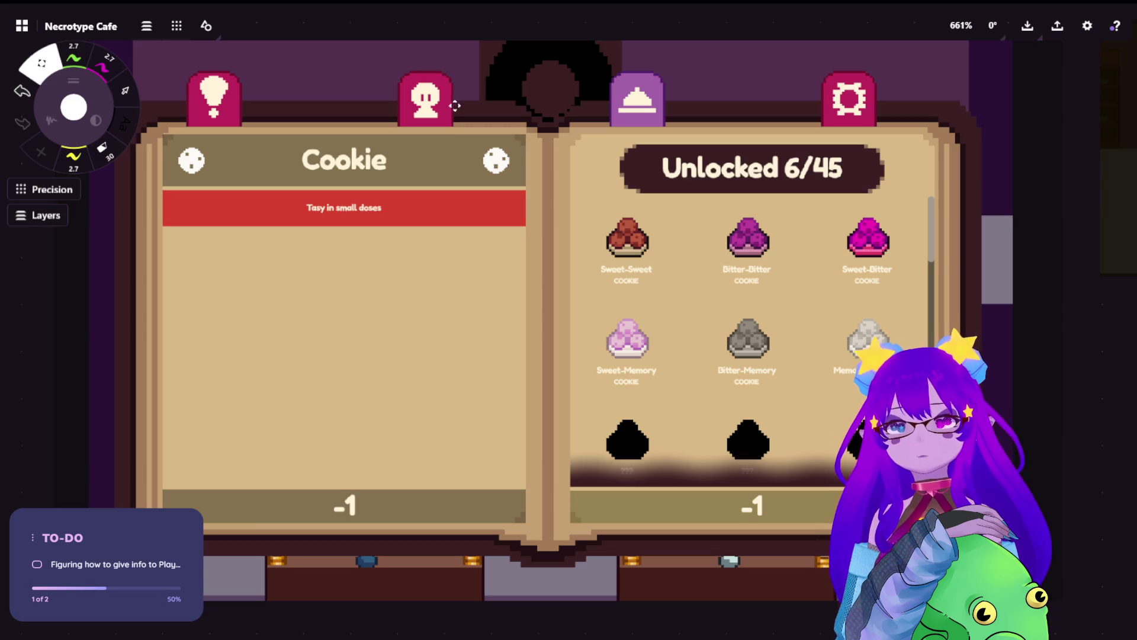
scroll(456, 100, down, 5)
drag(851, 249, 752, 255)
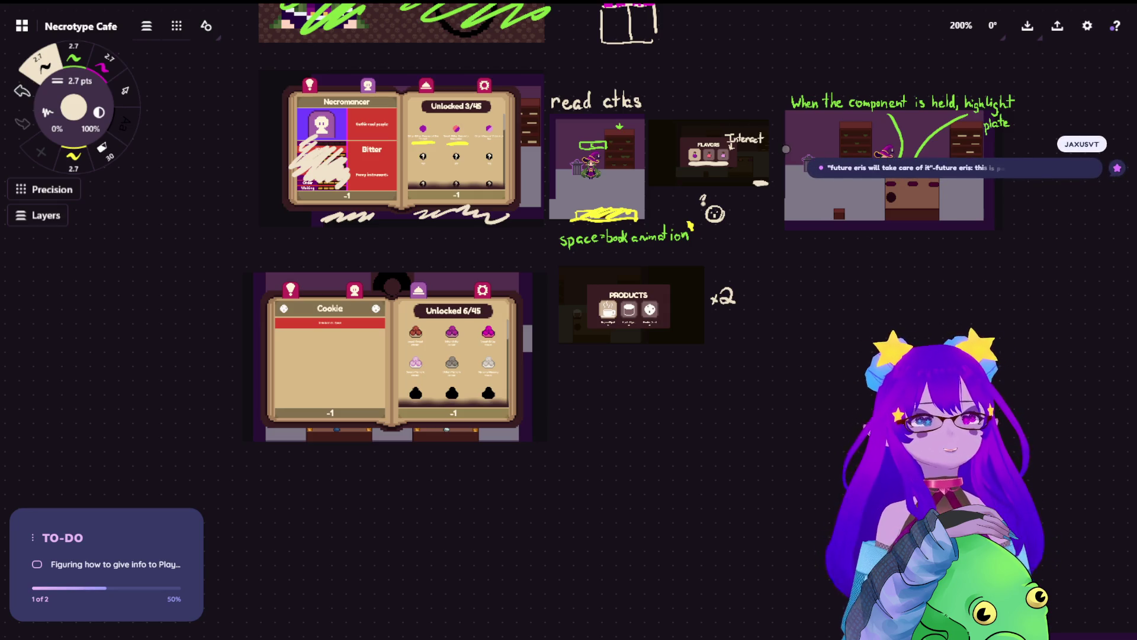
Step: Pan the canvas, draw and undo a test S, and zoom to 390% on the lower Cookie book
drag(785, 301, 756, 291)
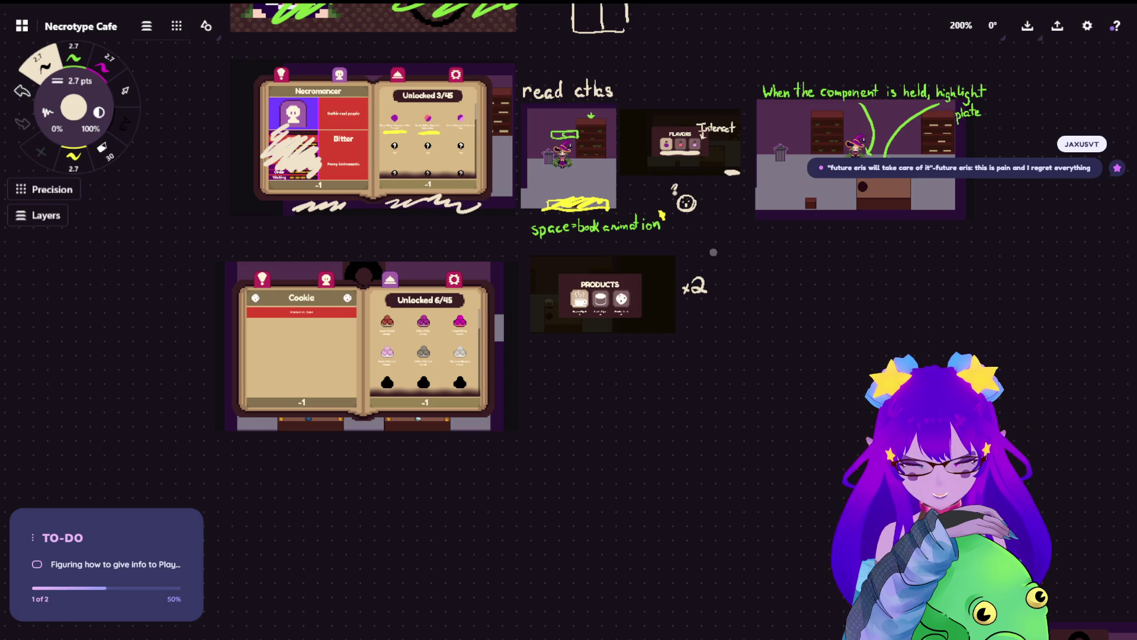
scroll(659, 203, down, 1)
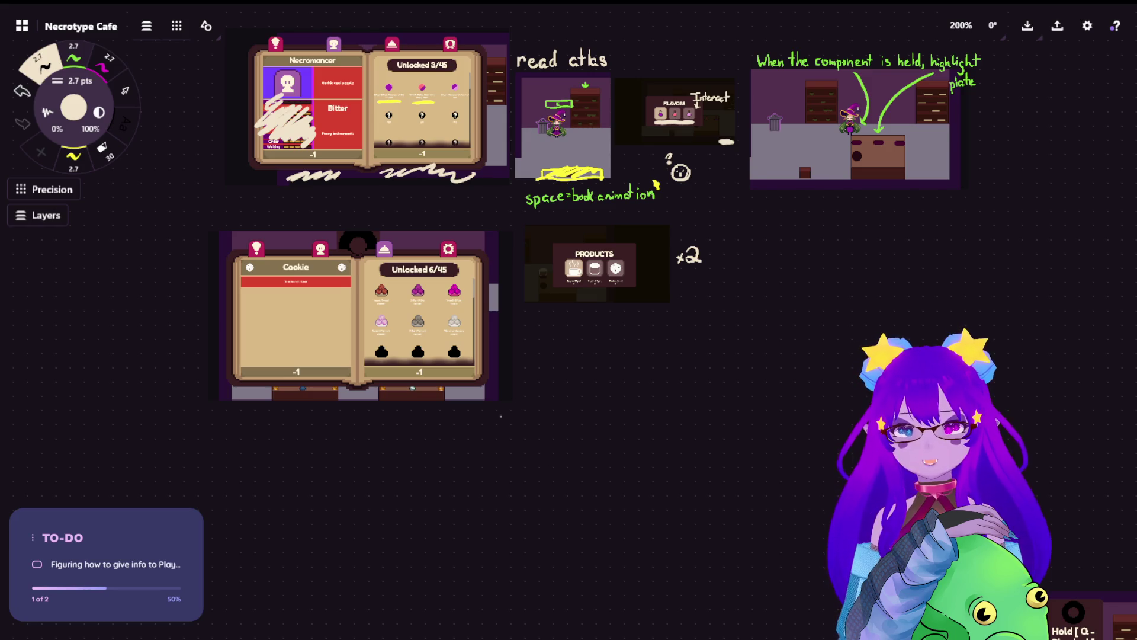
drag(510, 415, 493, 450)
key(ctrl+z)
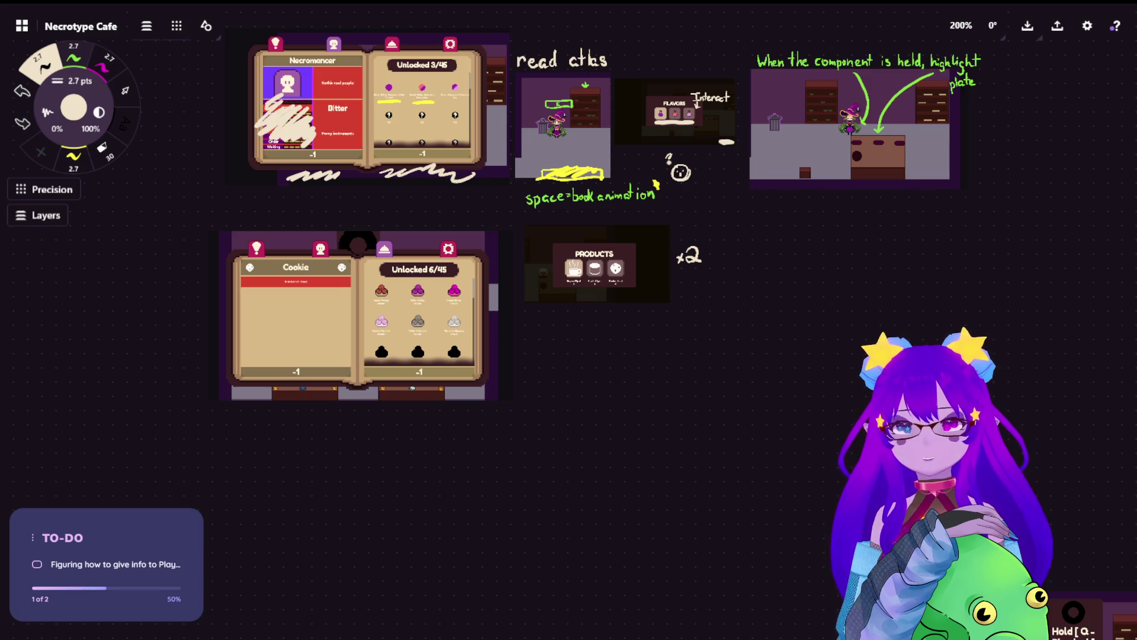
scroll(503, 444, up, 5)
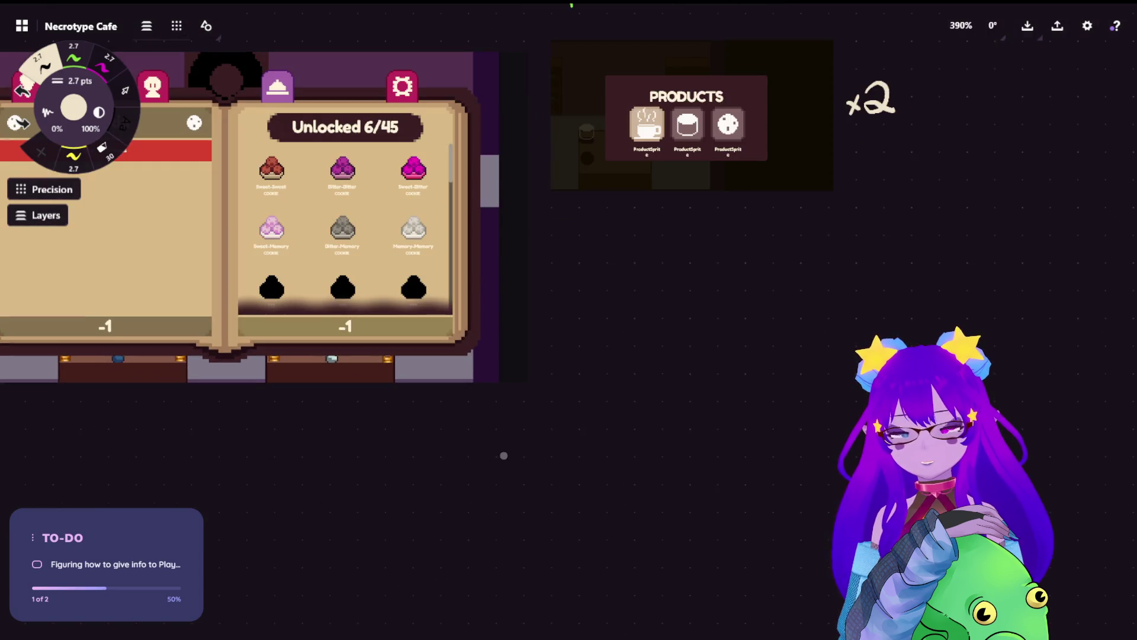
Step: Handwrite 'Spellcast' in the empty space below the Cookie book mock-up
drag(489, 422, 468, 490)
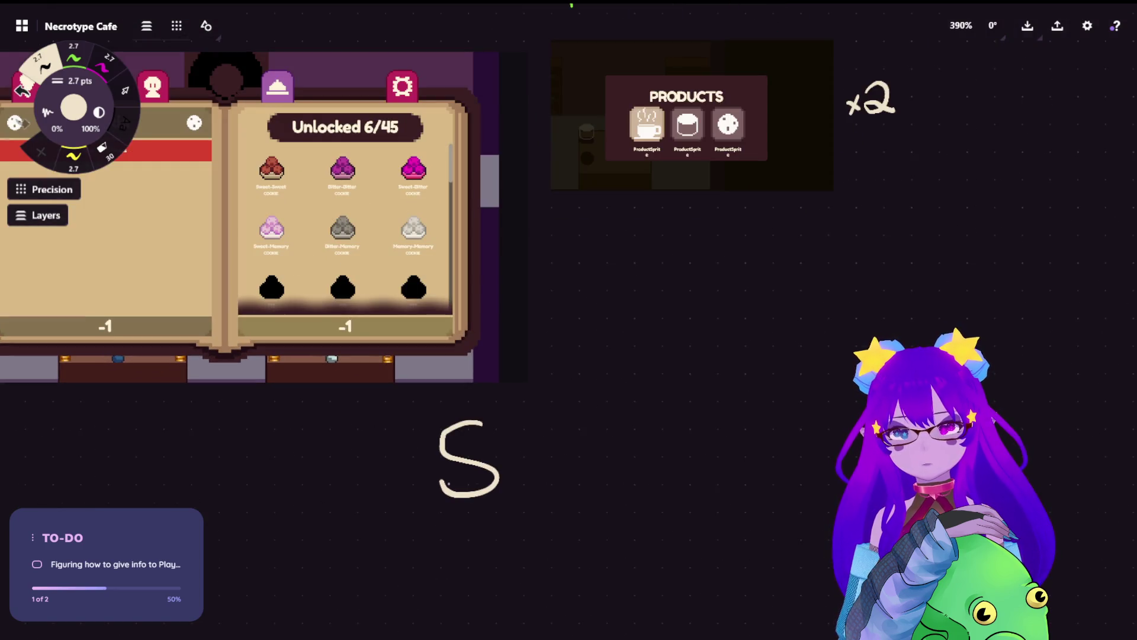
key(ctrl+z)
mouse_move(490, 421)
mouse_down()
mouse_move(454, 427)
mouse_move(468, 491)
mouse_up()
drag(528, 464, 526, 524)
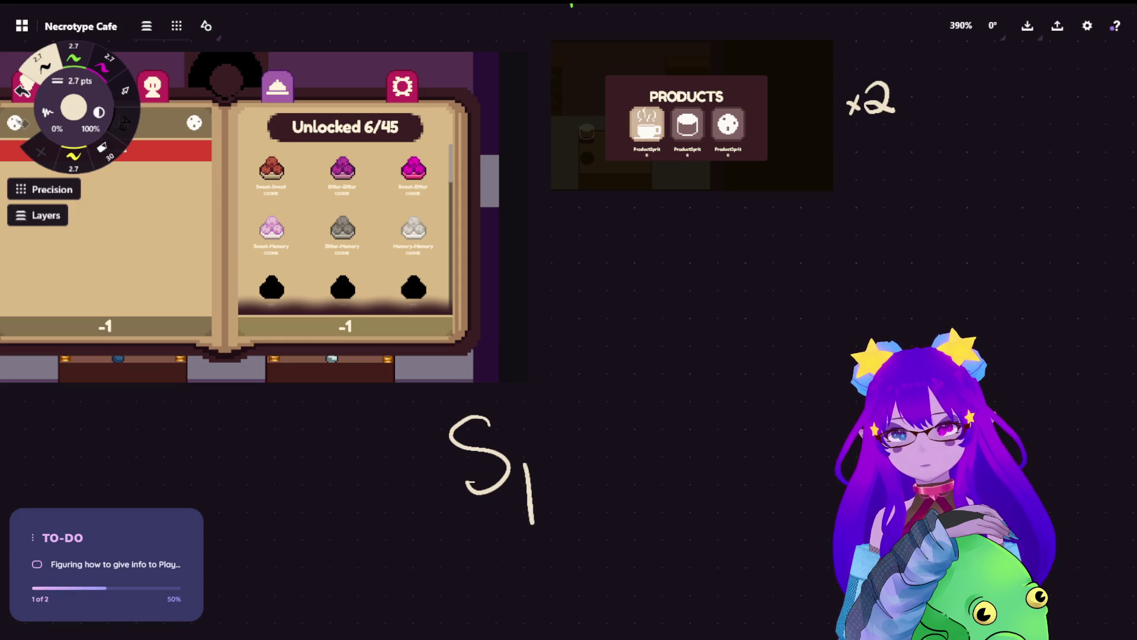
key(ctrl+z)
mouse_move(523, 450)
mouse_down()
mouse_move(524, 513)
mouse_move(543, 462)
mouse_move(527, 482)
mouse_move(570, 473)
mouse_up()
drag(579, 414, 576, 483)
mouse_move(592, 419)
mouse_down()
mouse_move(591, 477)
mouse_move(659, 458)
mouse_move(667, 477)
mouse_move(690, 449)
mouse_move(679, 472)
mouse_up()
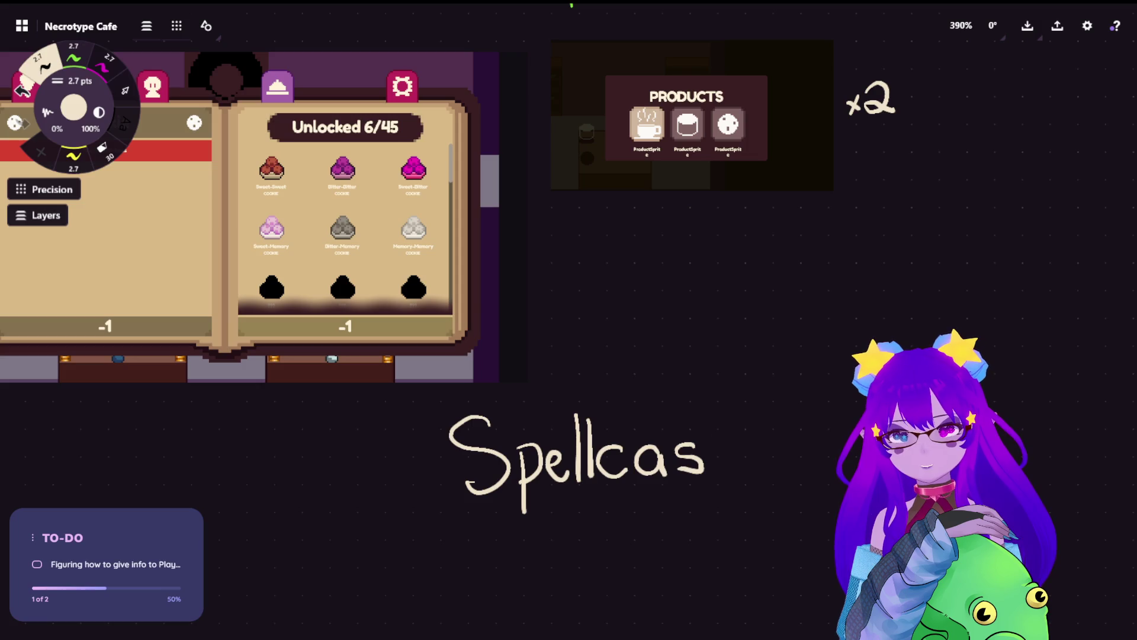
drag(706, 394, 719, 474)
drag(692, 434, 746, 428)
Step: Add 'Done' after 'Spellcast', undoing stray strokes along the way
scroll(871, 385, up, 1)
scroll(569, 320, right, 3)
drag(561, 382, 560, 459)
key(ctrl+z)
mouse_move(561, 383)
mouse_down()
mouse_move(563, 474)
mouse_move(621, 465)
mouse_move(573, 483)
mouse_up()
key(ctrl+z)
key(ctrl+shift+z)
mouse_move(643, 445)
mouse_down()
mouse_move(635, 474)
mouse_move(666, 442)
mouse_move(652, 453)
mouse_move(662, 474)
mouse_move(675, 474)
mouse_move(659, 475)
mouse_move(696, 455)
mouse_move(699, 479)
mouse_move(715, 471)
mouse_up()
key(ctrl+z)
key(ctrl+z)
key(ctrl+z)
click(679, 469)
Step: Lasso the 'Spellcast Done' note, make it green, then deselect and zoom out
click(126, 79)
mouse_move(670, 326)
mouse_down()
mouse_move(249, 415)
mouse_move(794, 568)
mouse_move(764, 356)
mouse_up()
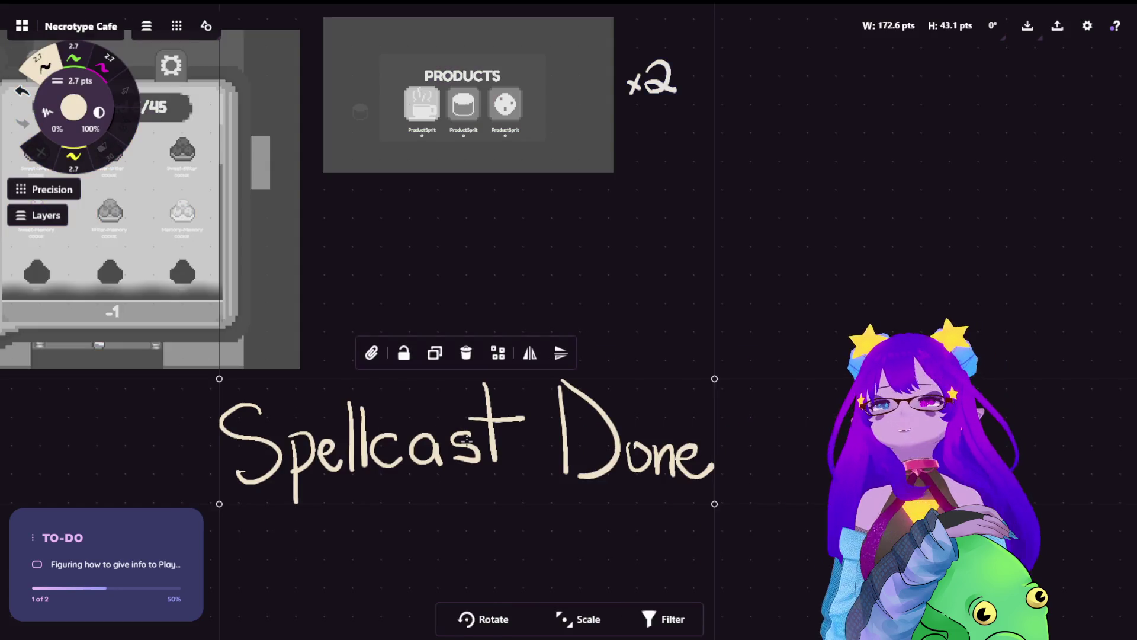
click(77, 57)
key(Escape)
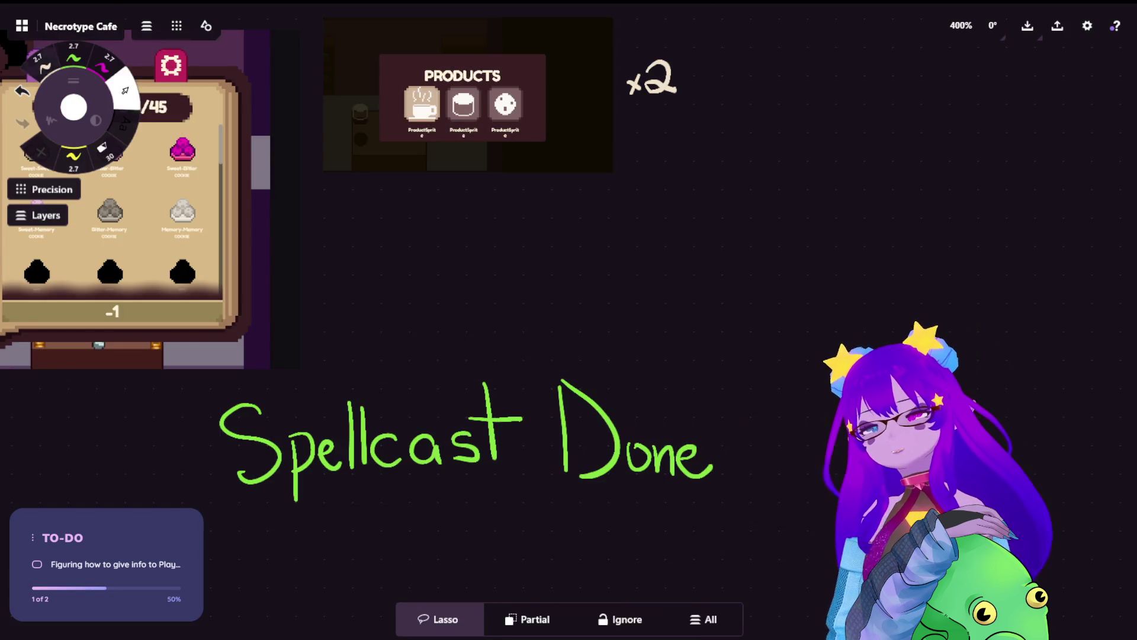
scroll(439, 358, down, 6)
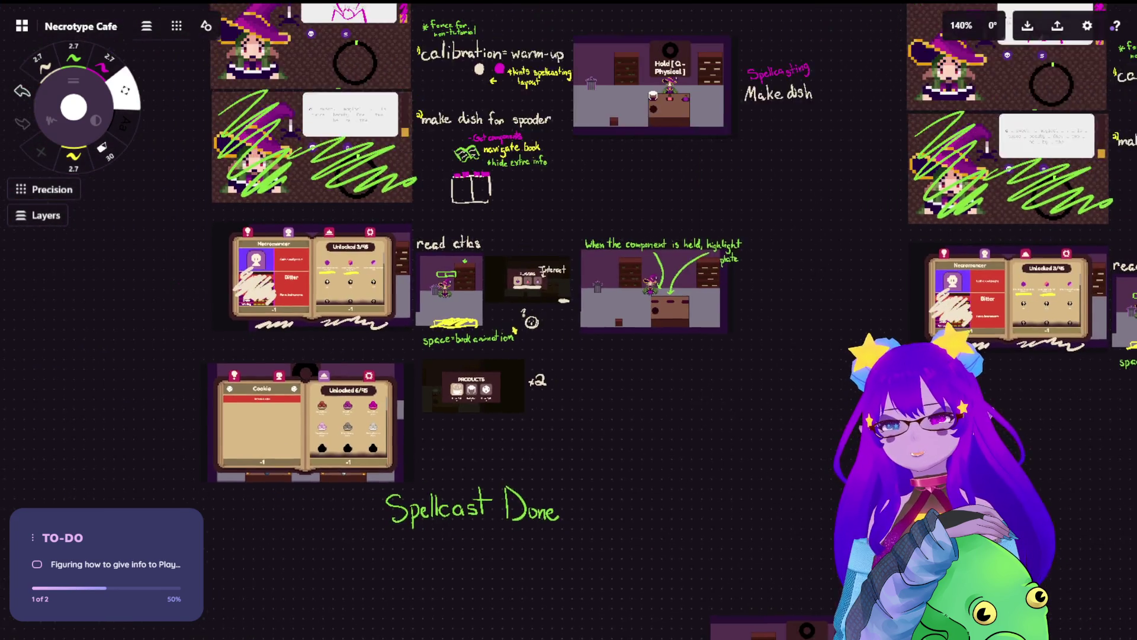
mouse_move(567, 372)
mouse_down()
mouse_move(585, 407)
mouse_move(617, 419)
mouse_up()
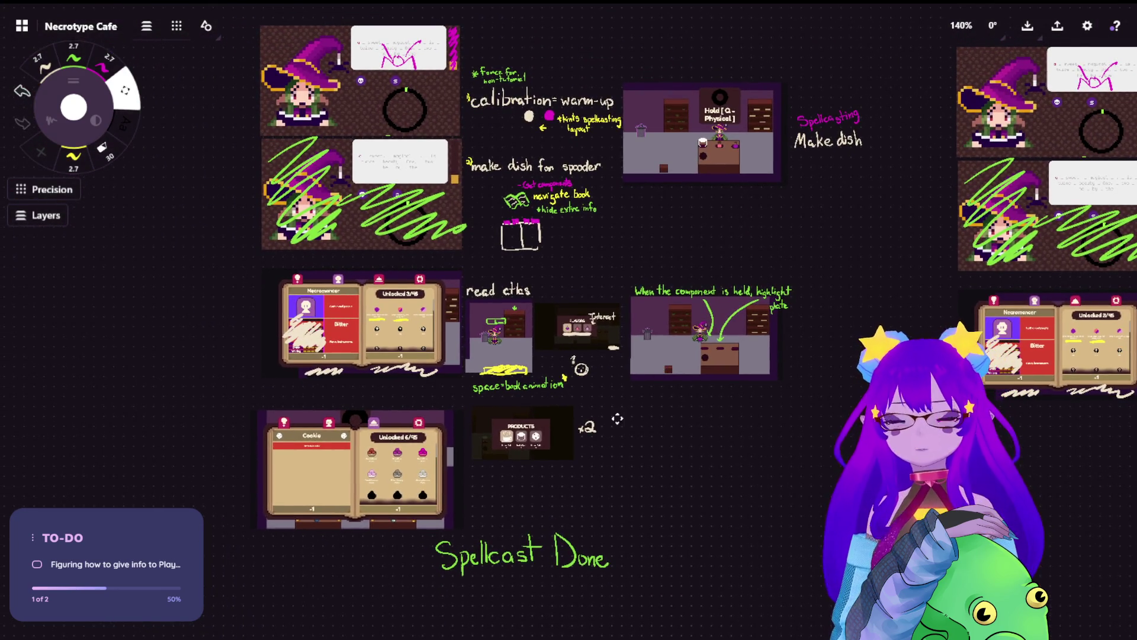
Step: Pan across the board past the Make dish notes and zoom into the 'Hold [Q - Physical]' screenshot
scroll(605, 431, down, 2)
key(s)
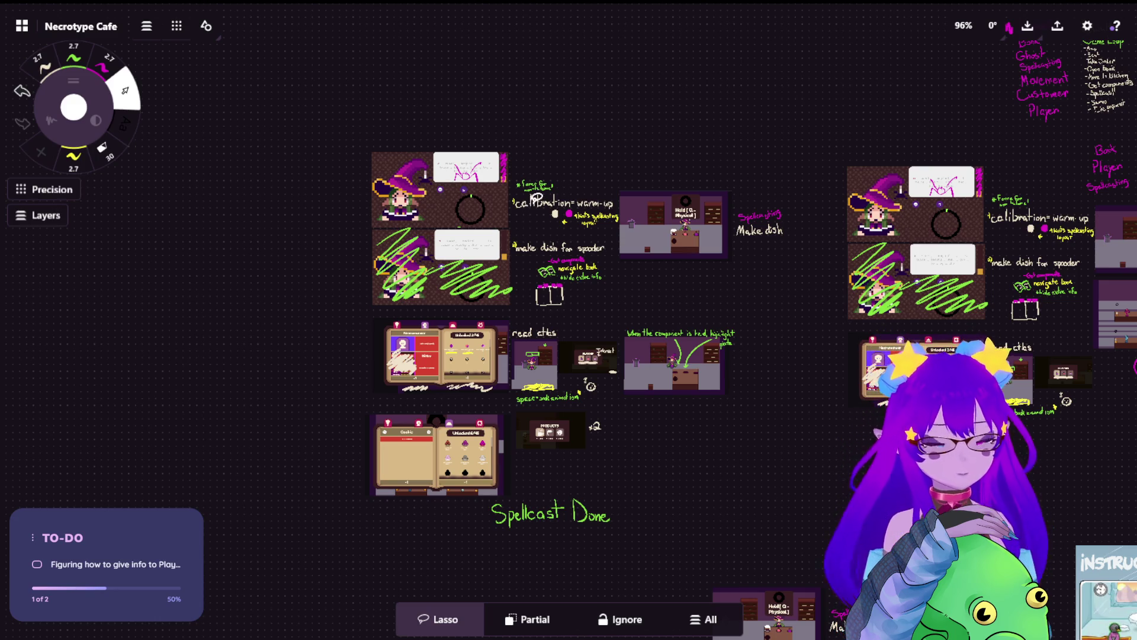
scroll(524, 334, up, 1)
scroll(1053, 109, up, 12)
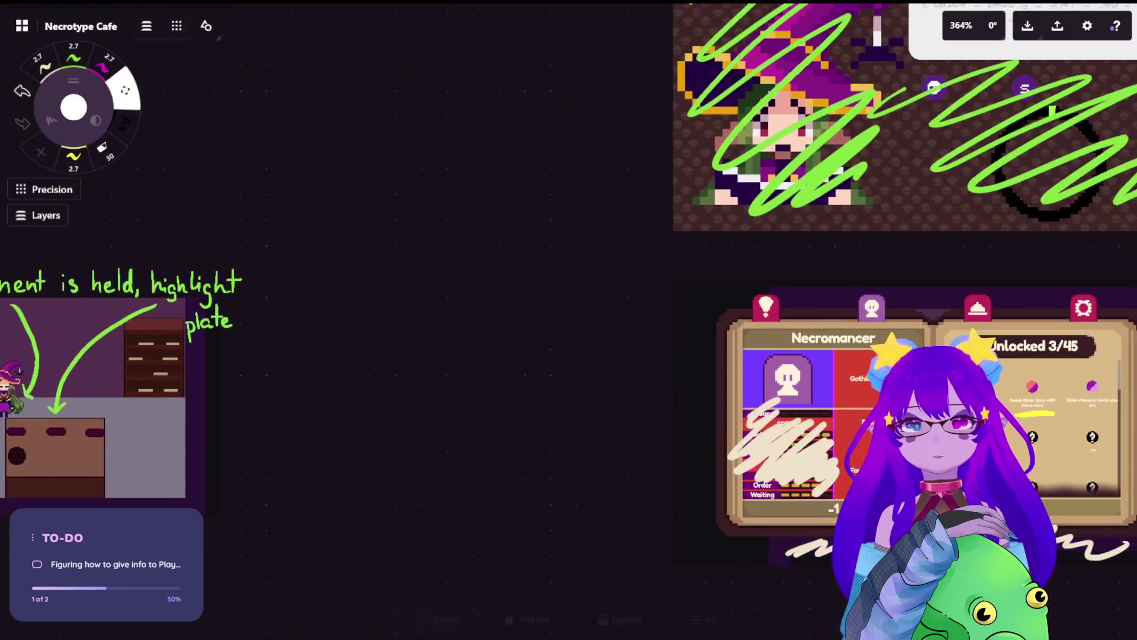
mouse_move(953, 536)
mouse_down()
mouse_move(463, 536)
mouse_move(570, 536)
mouse_up()
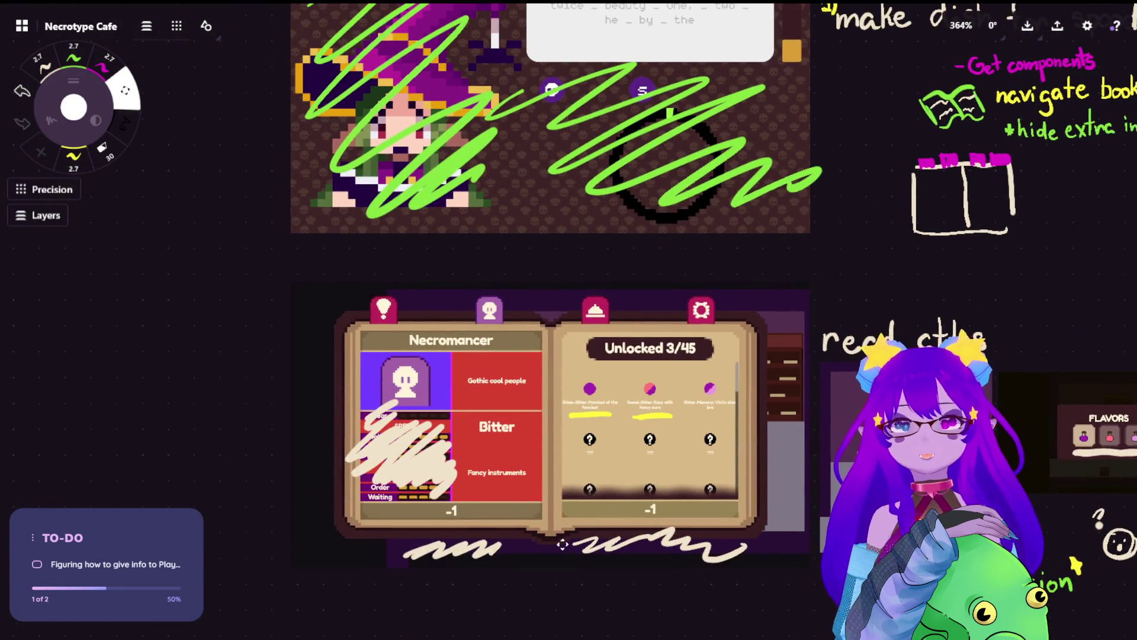
scroll(566, 453, down, 8)
drag(1126, 250, 770, 289)
scroll(770, 288, up, 4)
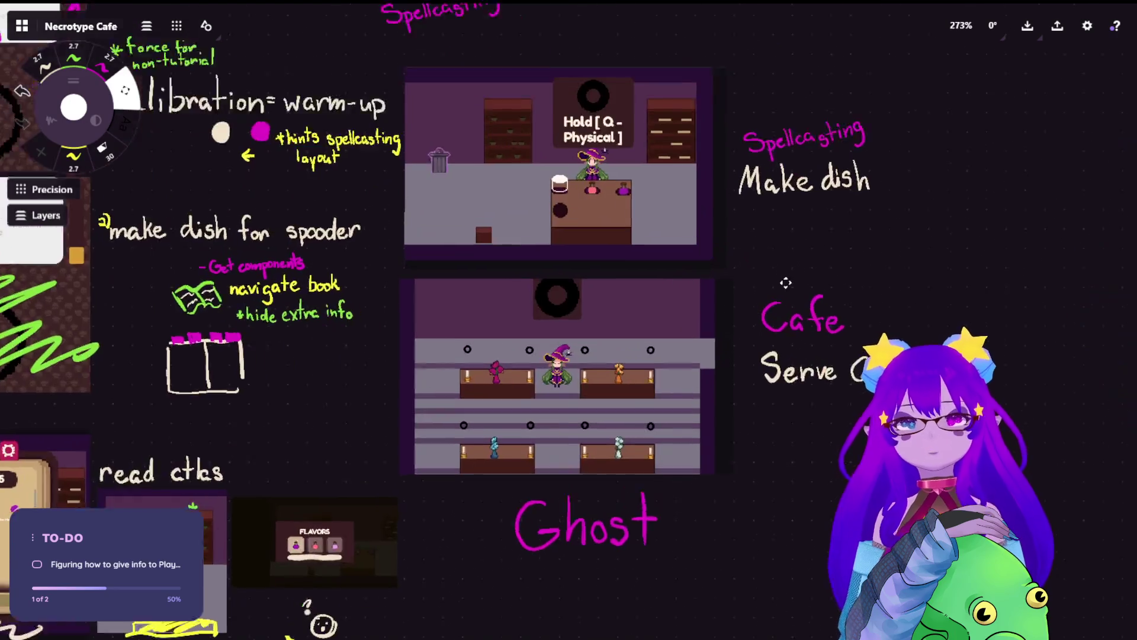
scroll(771, 289, down, 4)
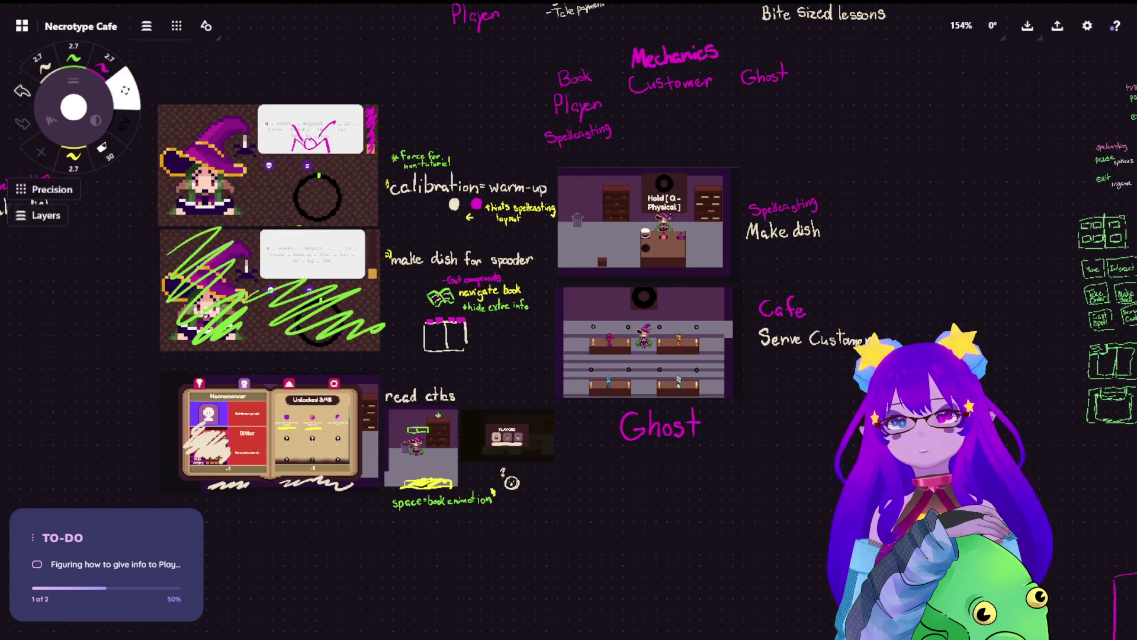
drag(204, 311, 893, 306)
scroll(533, 178, up, 12)
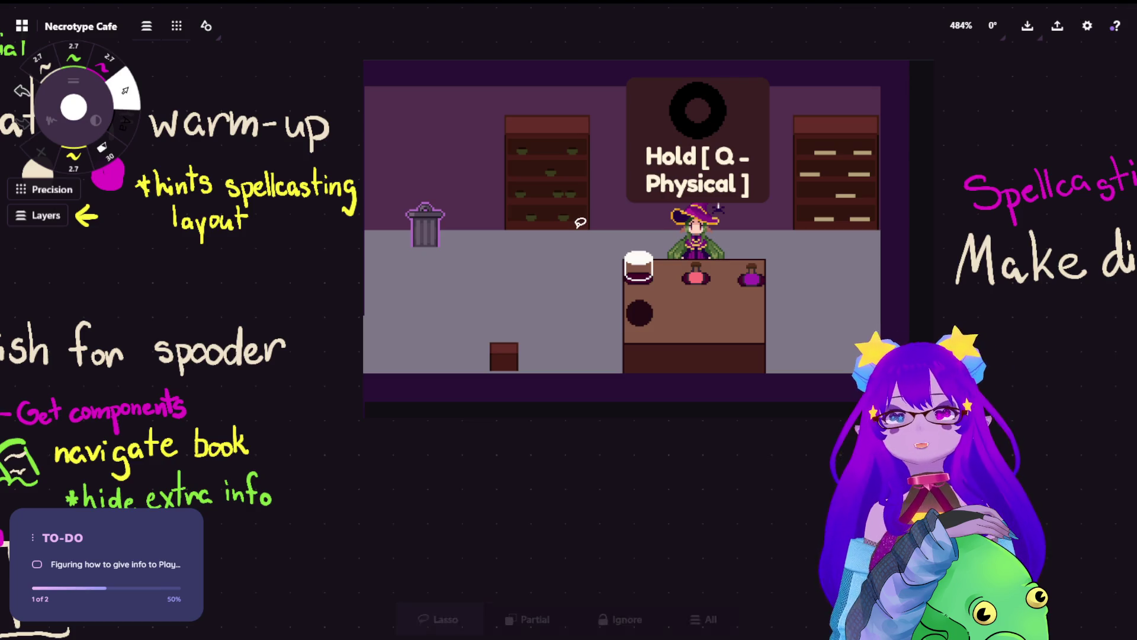
click(42, 62)
mouse_move(449, 190)
mouse_down()
mouse_move(432, 261)
mouse_move(353, 234)
mouse_up()
mouse_move(568, 325)
mouse_down()
mouse_move(497, 396)
mouse_move(491, 356)
mouse_up()
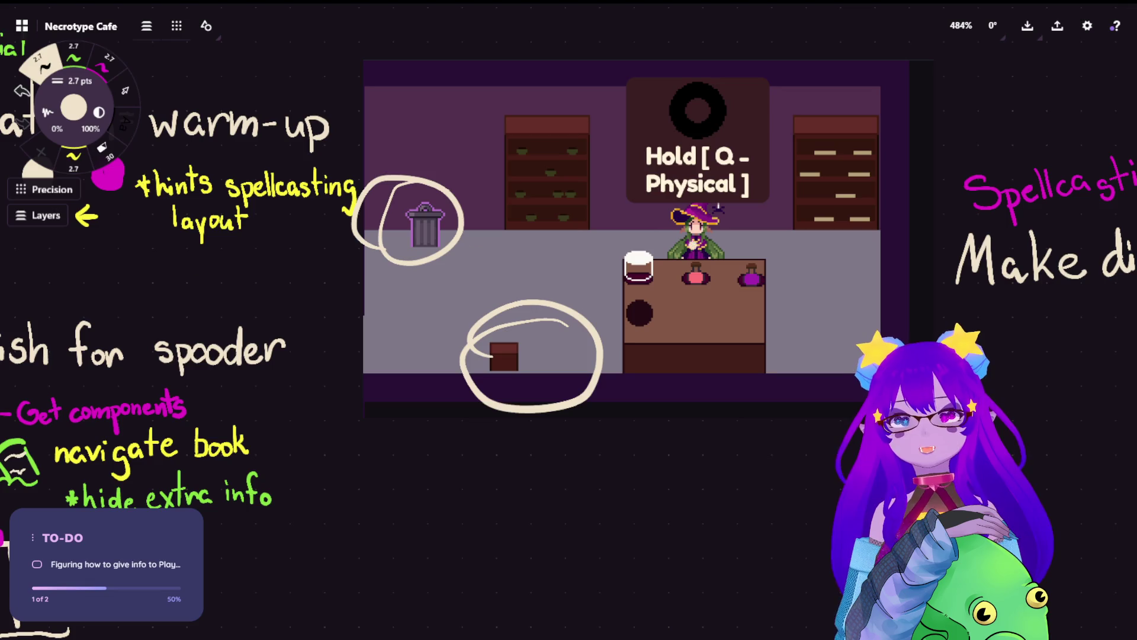
key(ctrl+z)
key(ctrl+z)
scroll(657, 314, down, 5)
scroll(585, 303, down, 5)
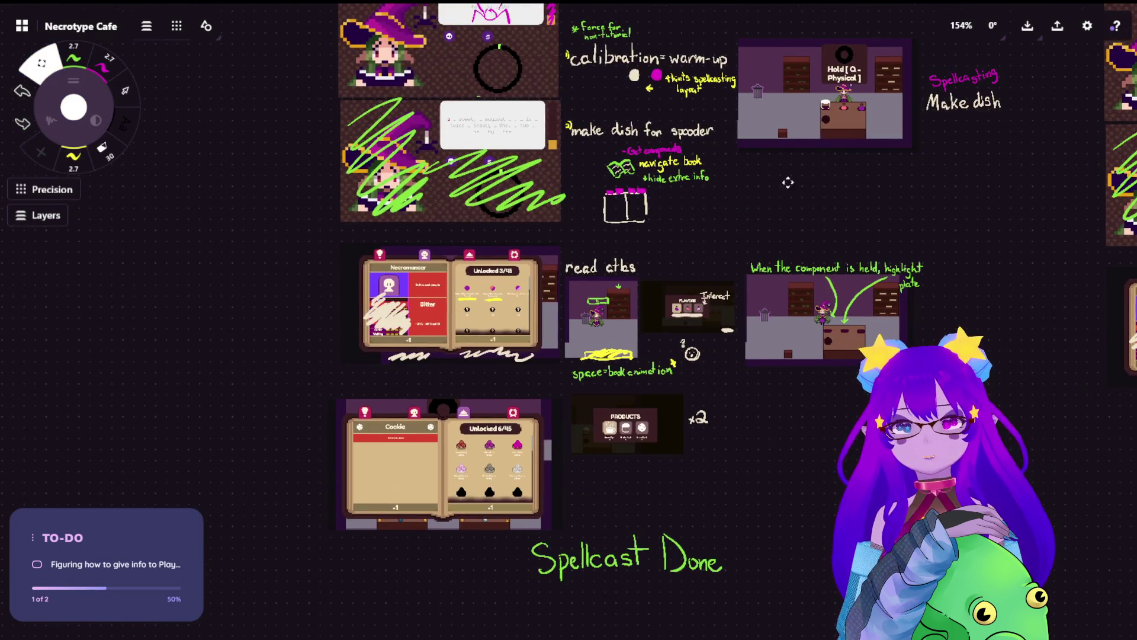
Step: Place a bullet dot below the screenshot and handwrite 'spooder'
scroll(853, 155, up, 3)
scroll(713, 183, up, 8)
scroll(686, 320, right, 5)
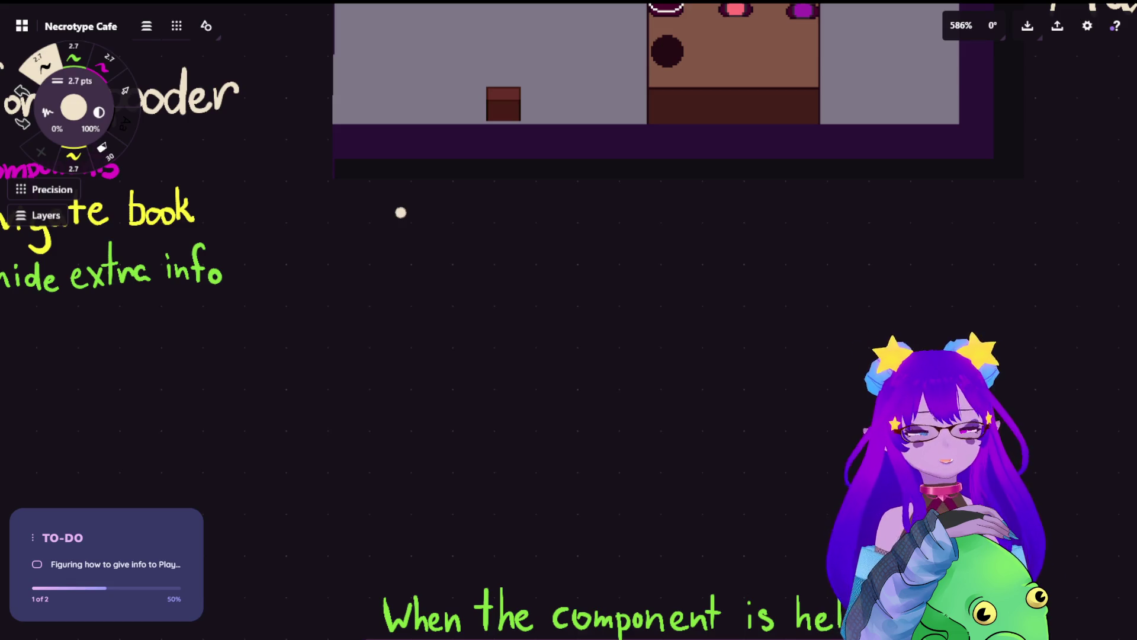
scroll(400, 212, up, 6)
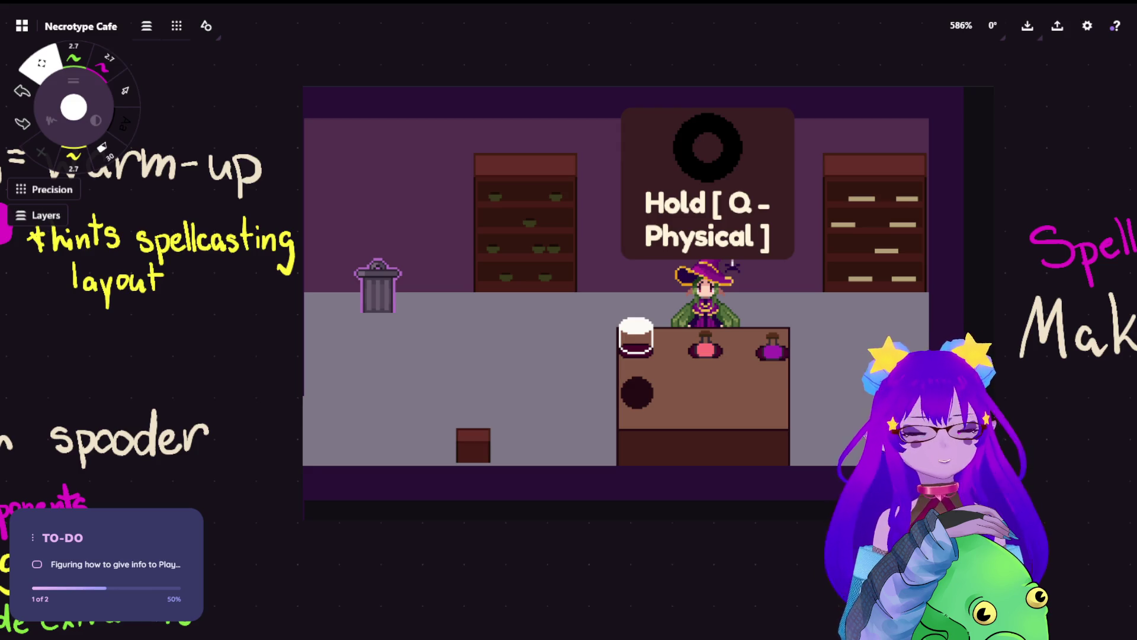
scroll(593, 267, down, 2)
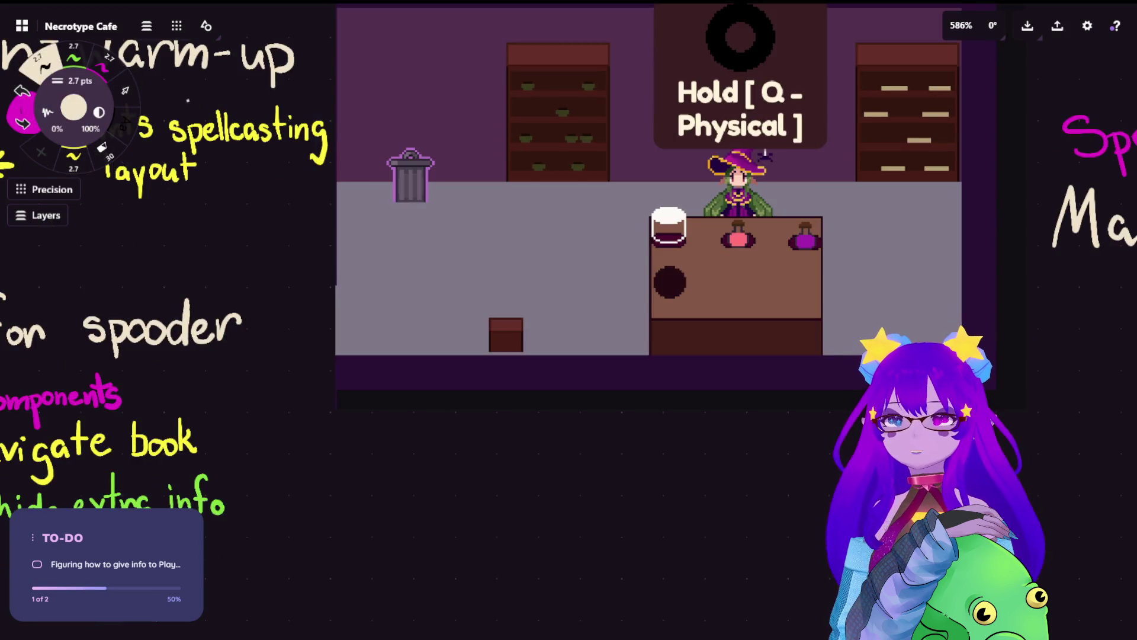
mouse_move(348, 474)
mouse_down()
mouse_move(377, 473)
mouse_move(373, 492)
mouse_move(400, 522)
mouse_up()
mouse_move(398, 471)
mouse_down()
mouse_move(401, 491)
mouse_move(440, 462)
mouse_move(424, 477)
mouse_move(438, 462)
mouse_move(488, 469)
mouse_move(497, 449)
mouse_move(497, 492)
mouse_move(519, 468)
mouse_move(527, 489)
mouse_up()
key(ctrl+z)
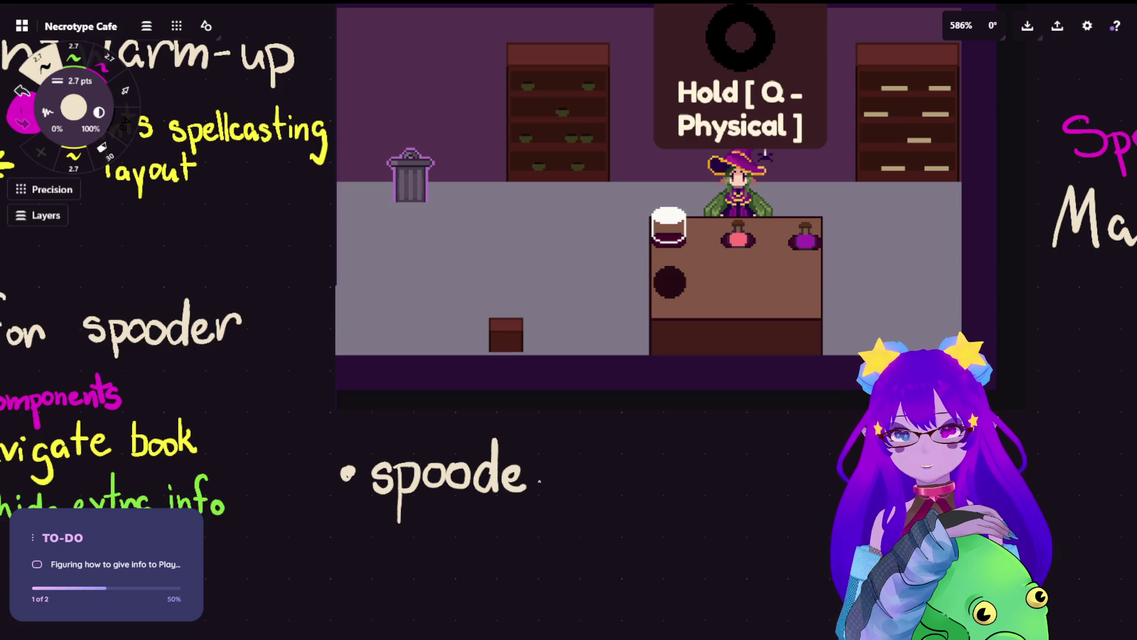
mouse_move(531, 467)
mouse_down()
mouse_move(533, 494)
mouse_move(558, 468)
mouse_up()
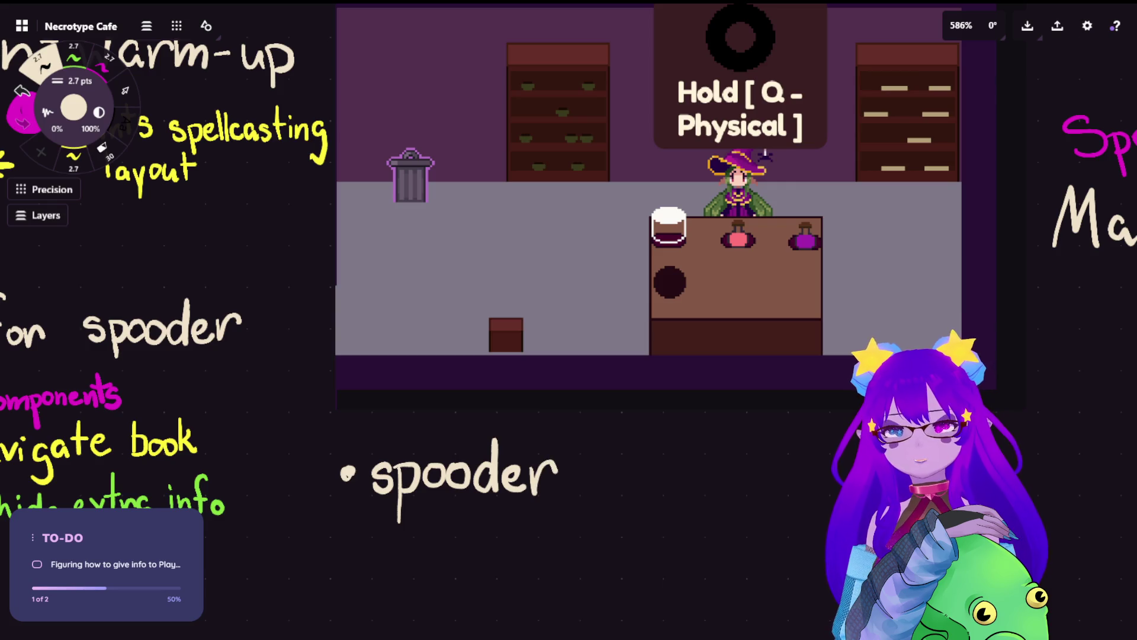
Step: Continue the note with 'changes mind ='
mouse_move(633, 465)
mouse_down()
mouse_move(611, 490)
mouse_move(635, 487)
mouse_move(593, 490)
mouse_move(614, 490)
mouse_up()
key(ctrl+z)
mouse_move(619, 443)
mouse_down()
mouse_move(640, 493)
mouse_move(662, 474)
mouse_move(668, 494)
mouse_move(705, 491)
mouse_move(692, 523)
mouse_up()
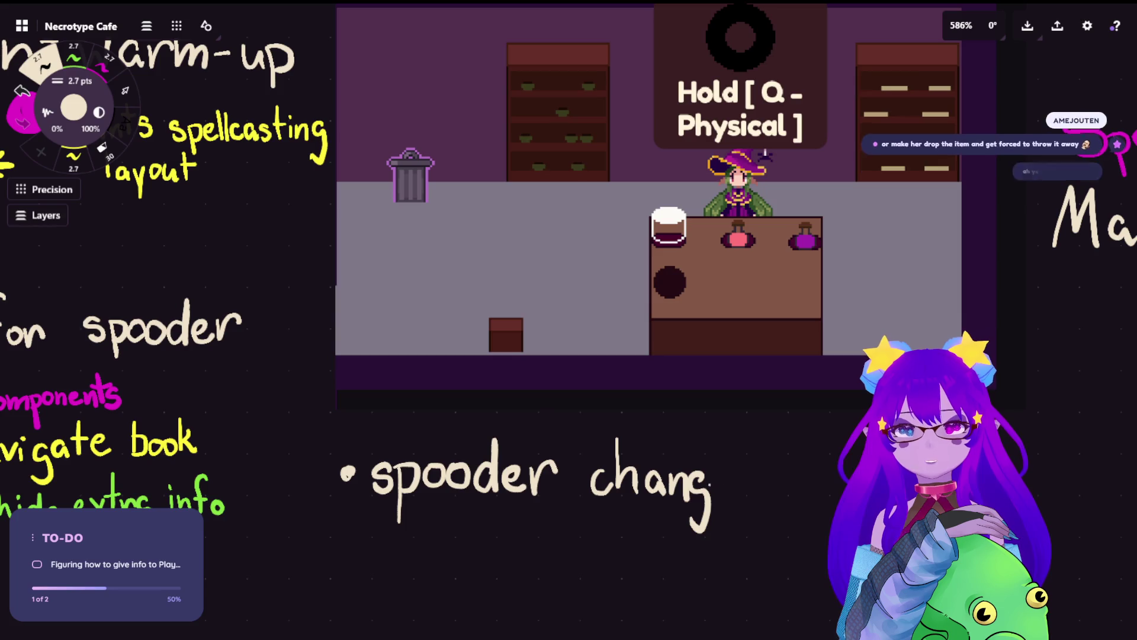
mouse_move(711, 483)
mouse_down()
mouse_move(733, 493)
mouse_move(748, 481)
mouse_move(737, 495)
mouse_move(829, 497)
mouse_up()
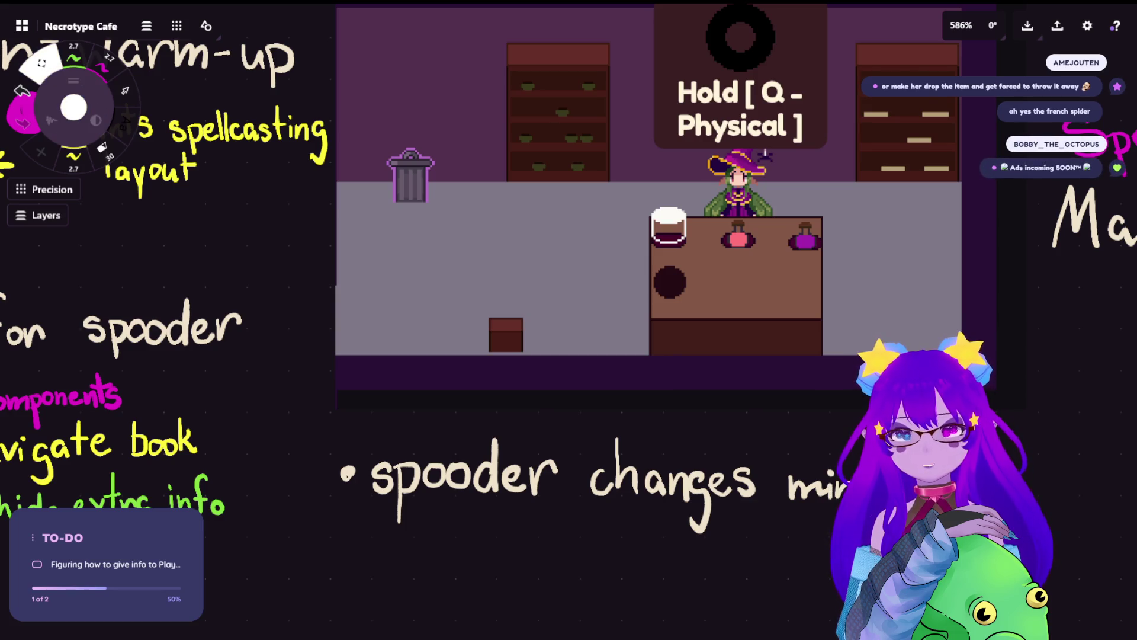
scroll(638, 499, down, 3)
mouse_move(585, 466)
mouse_down()
mouse_move(603, 466)
mouse_move(603, 455)
mouse_up()
Step: Finish the note by writing 'trash can', fixing misplaced strokes
mouse_move(540, 481)
mouse_down()
mouse_move(544, 533)
mouse_move(552, 507)
mouse_move(580, 511)
mouse_move(571, 512)
mouse_move(601, 530)
mouse_up()
key(ctrl+z)
mouse_move(626, 481)
mouse_down()
mouse_move(622, 505)
mouse_move(641, 531)
mouse_up()
key(ctrl+z)
mouse_move(625, 483)
mouse_down()
mouse_move(623, 530)
mouse_move(729, 528)
mouse_move(748, 504)
mouse_move(759, 527)
mouse_up()
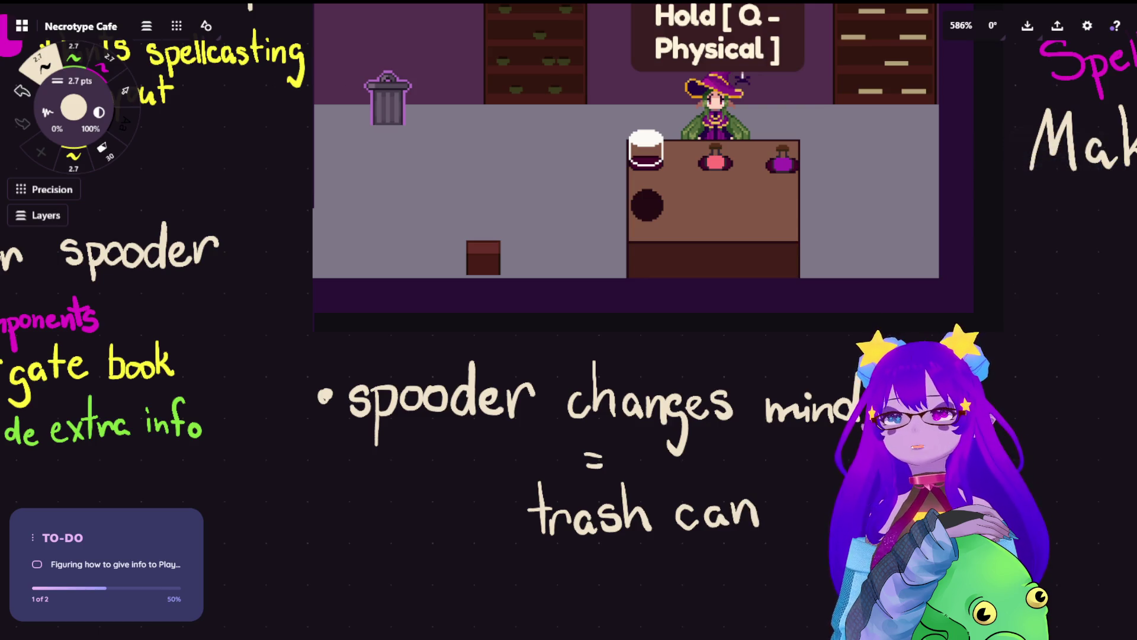
Step: Lasso 'trash can' and nudge it slightly left
click(125, 90)
mouse_move(826, 493)
mouse_down()
mouse_move(536, 503)
mouse_move(770, 569)
mouse_move(823, 498)
mouse_up()
drag(628, 510, 595, 508)
key(Escape)
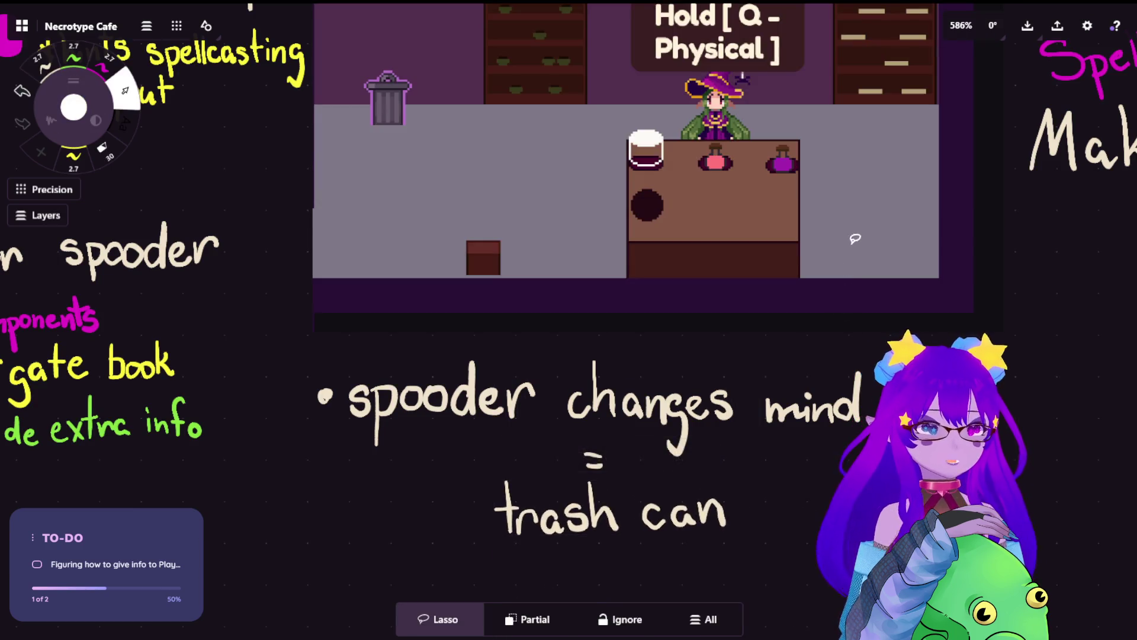
Step: With the 2.7 pt pen, loop around the small brown crate in the screenshot
click(44, 63)
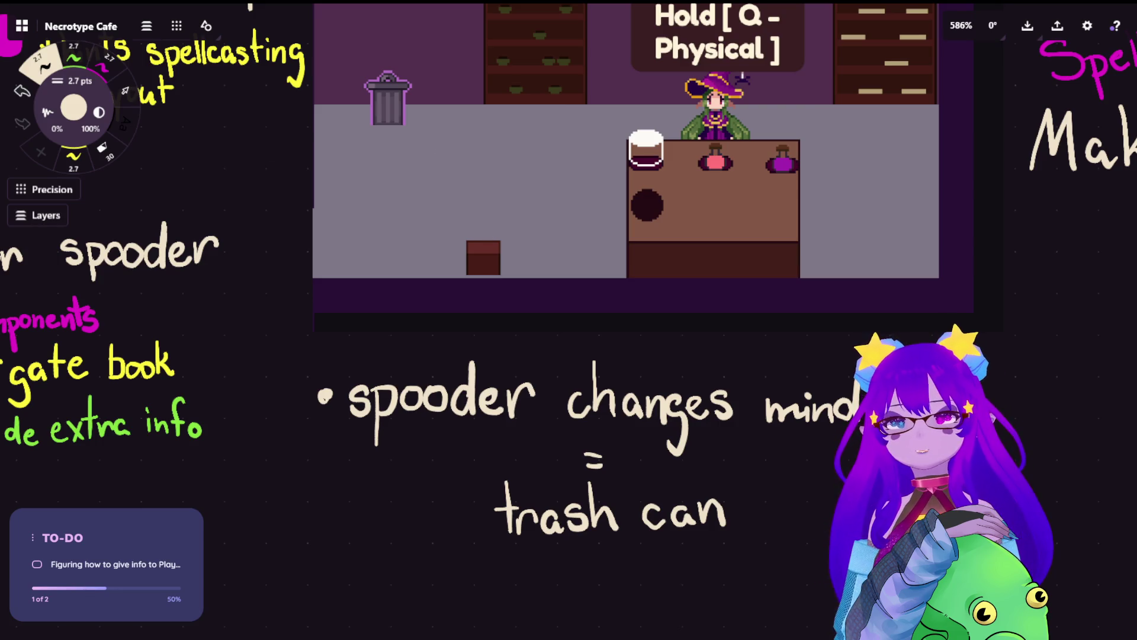
drag(477, 226, 485, 252)
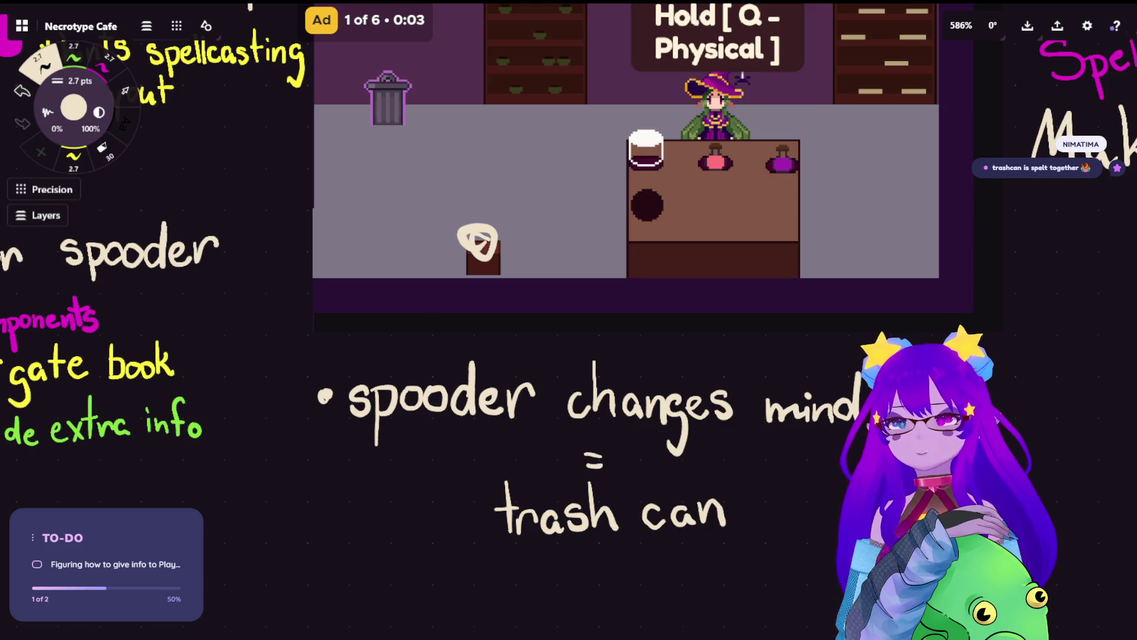
Step: Lasso 'can' and drag it against 'trash' to form 'trashcan'
click(123, 92)
mouse_move(794, 491)
mouse_down()
mouse_move(729, 483)
mouse_move(646, 502)
mouse_move(794, 510)
mouse_up()
click(751, 457)
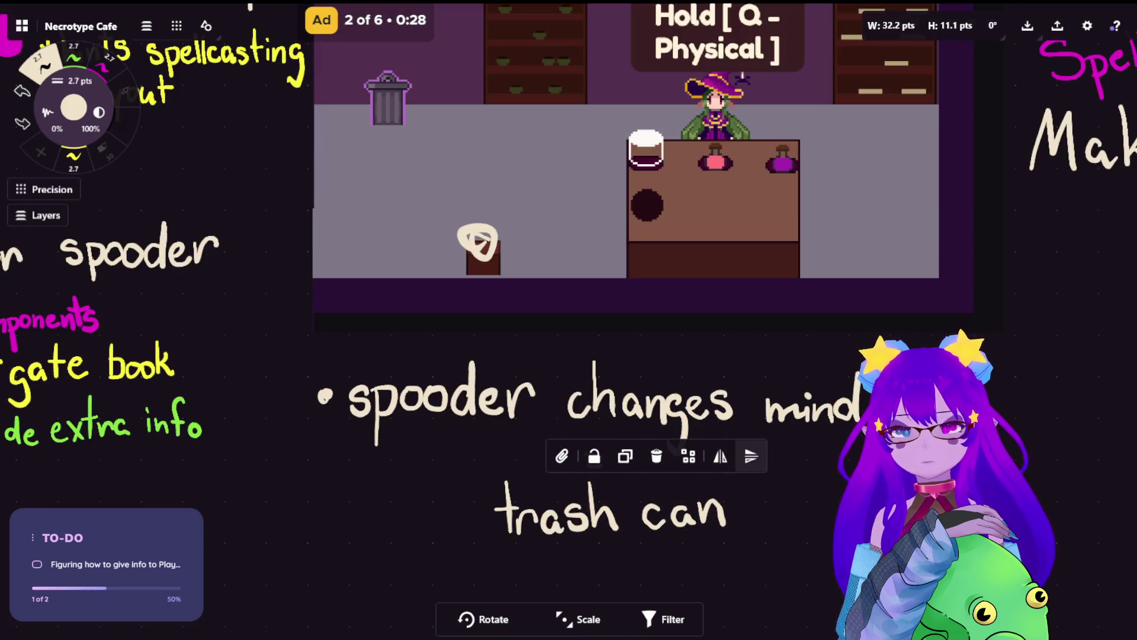
drag(583, 454, 603, 452)
drag(584, 463, 603, 463)
mouse_move(732, 492)
mouse_down()
mouse_move(633, 533)
mouse_move(732, 494)
mouse_move(661, 515)
mouse_up()
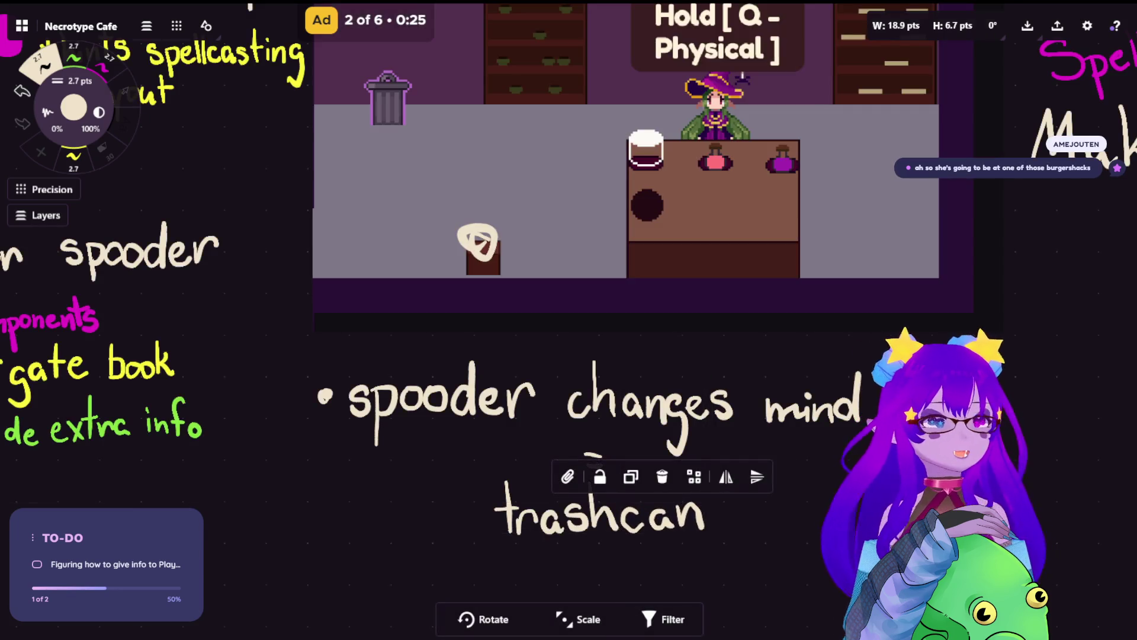
click(778, 473)
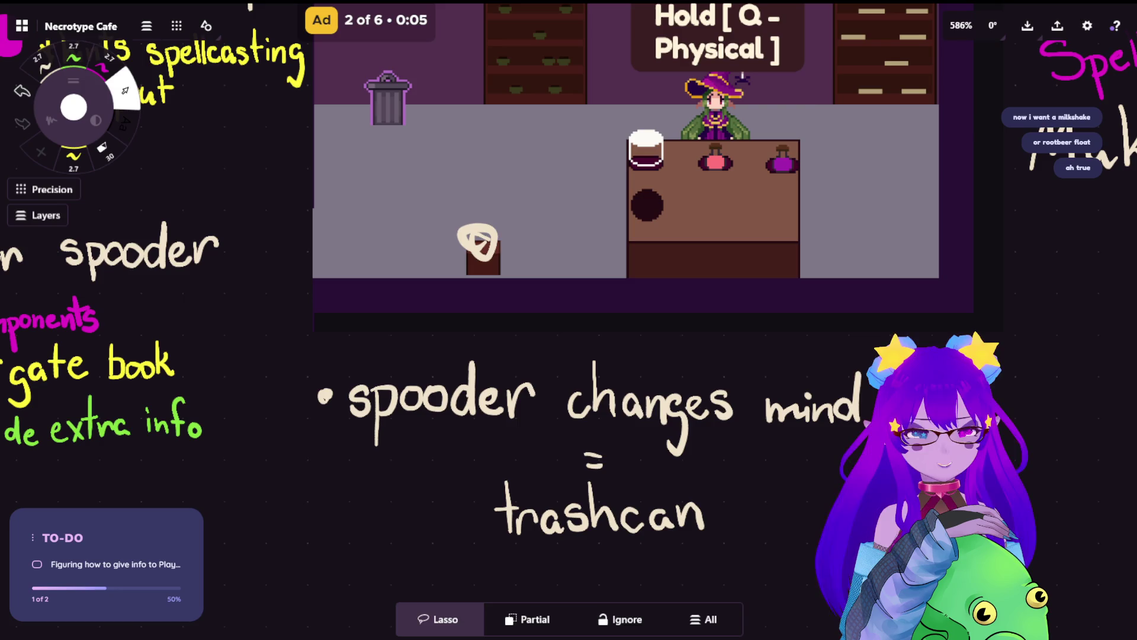
Step: Start a new bullet dot below the 'spooder changes mind = trashcan' note
drag(741, 266, 807, 200)
drag(869, 253, 859, 242)
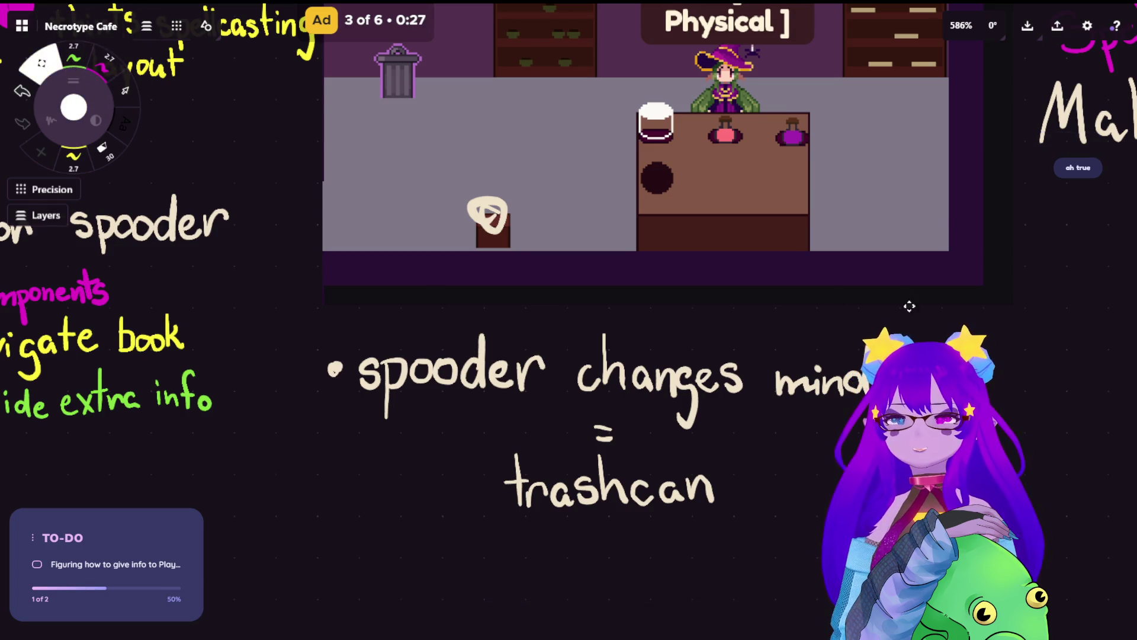
scroll(70, 66, down, 1)
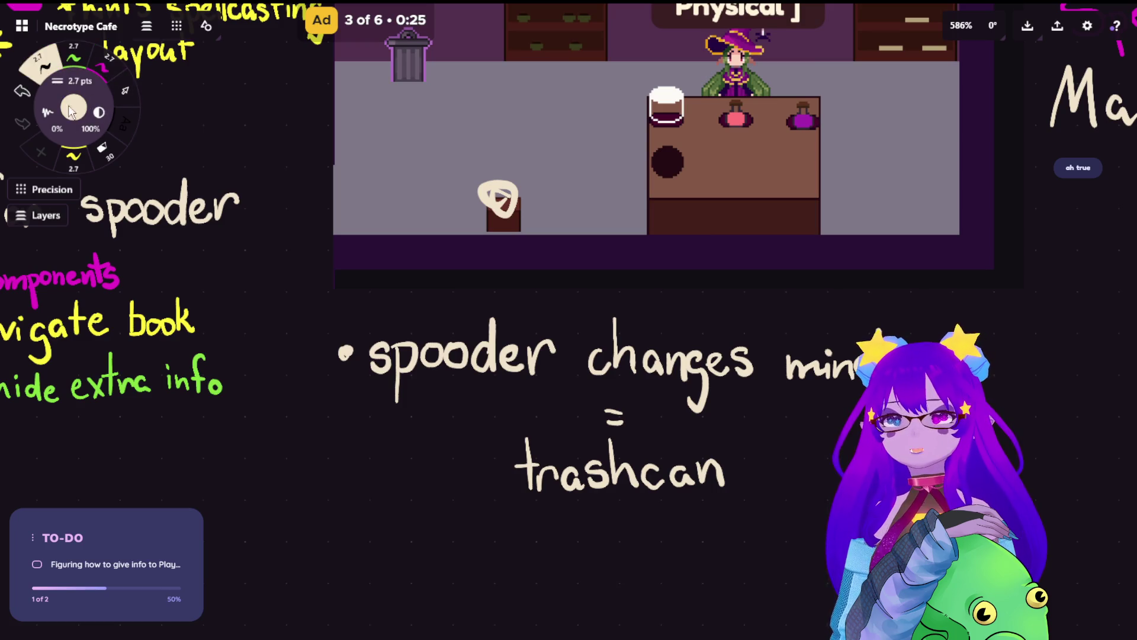
click(342, 559)
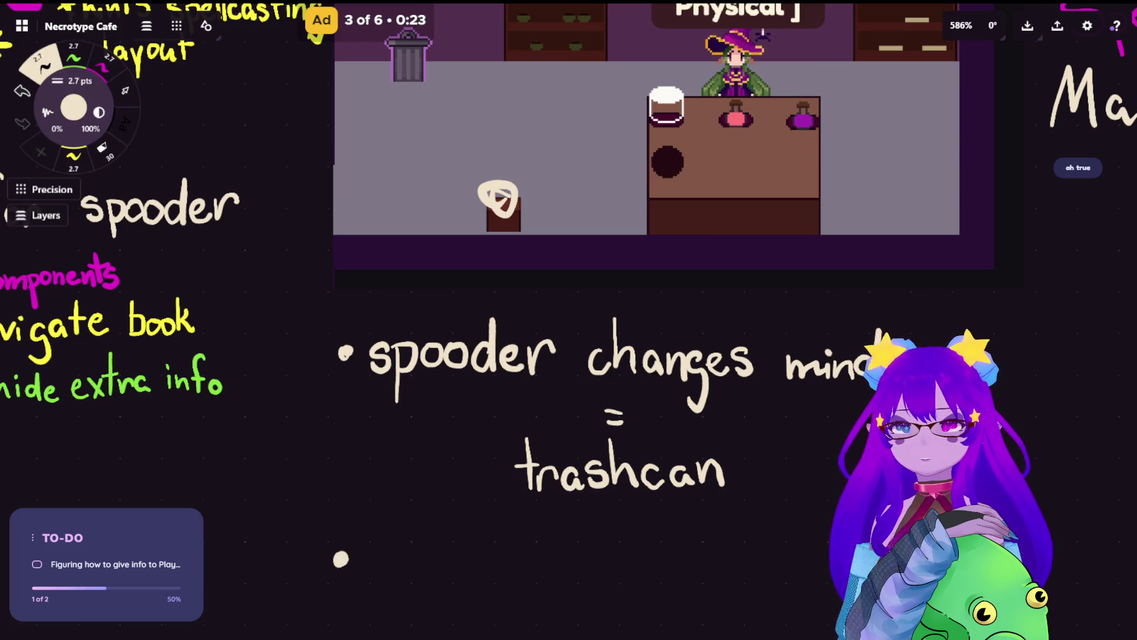